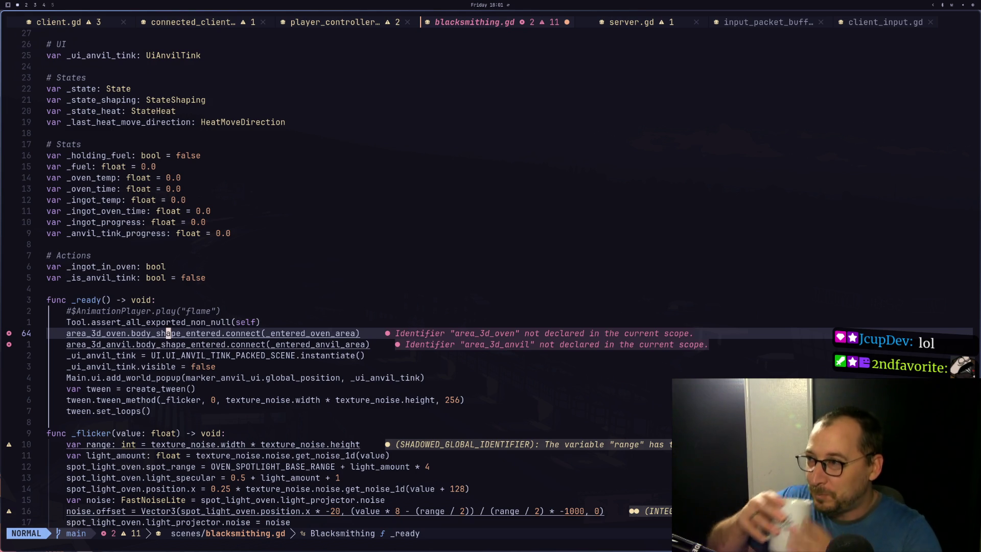
pyautogui.press('j')
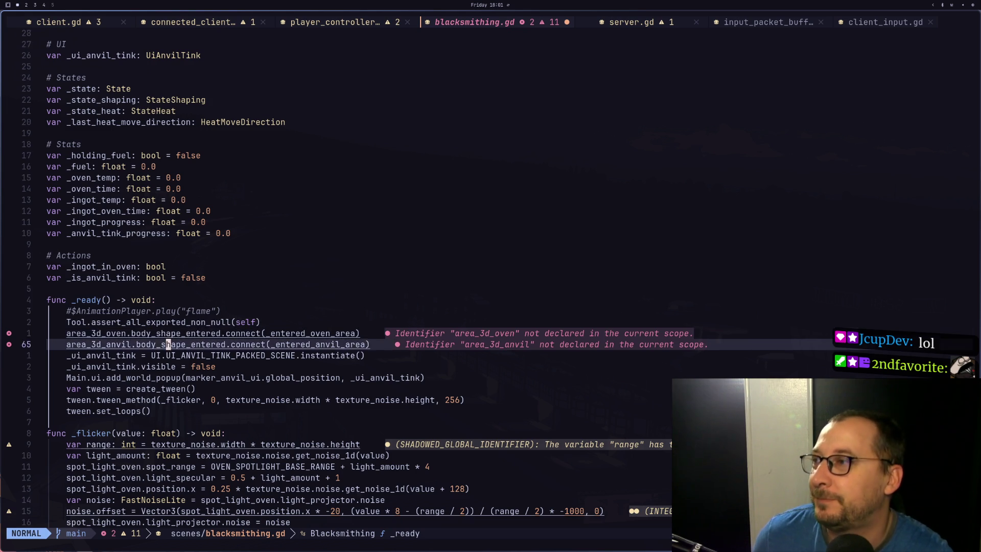
pyautogui.press('k')
pyautogui.press('k')
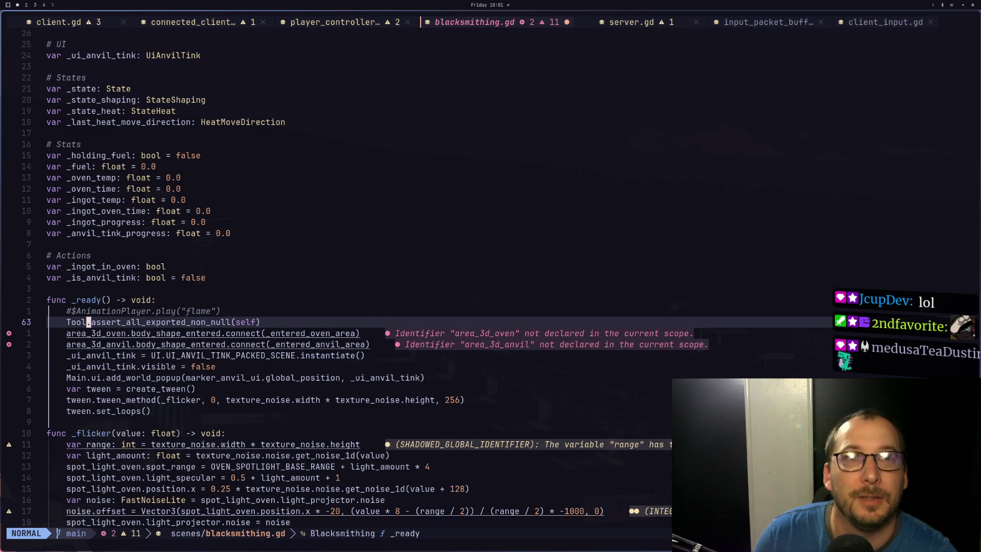
pyautogui.press('j')
pyautogui.press('j')
pyautogui.press('j')
pyautogui.press('k')
pyautogui.click(84, 333)
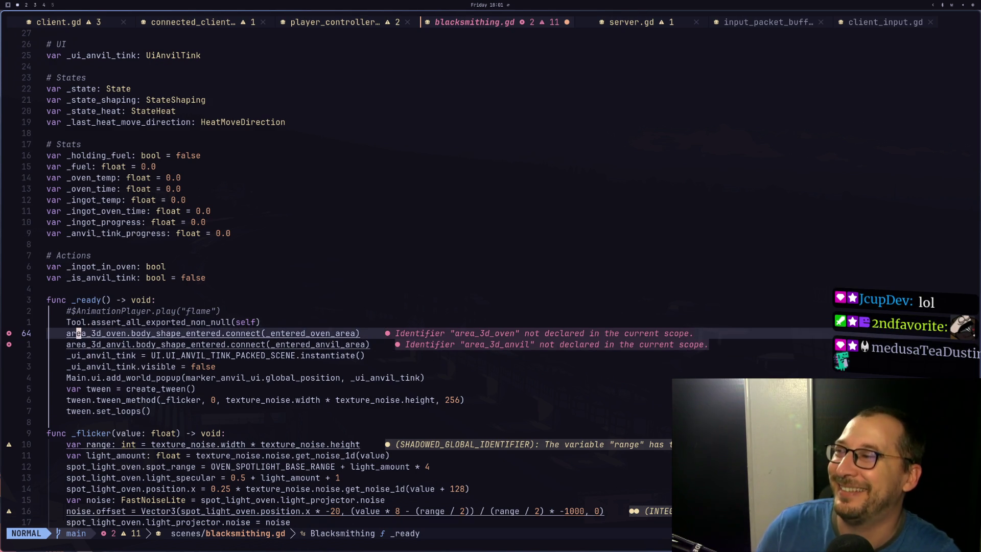
pyautogui.click(49, 344)
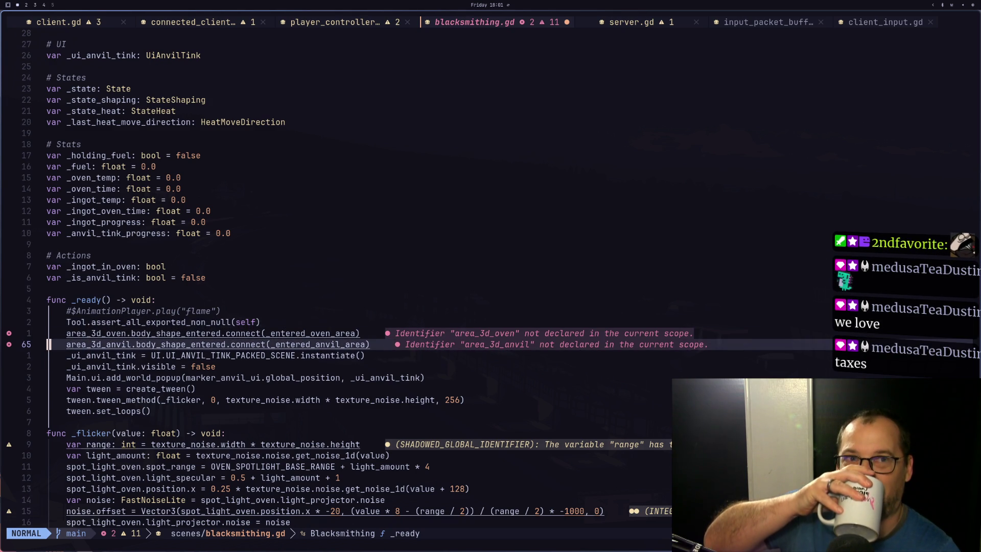
pyautogui.press('j')
pyautogui.press('j')
pyautogui.press('k')
pyautogui.press('k')
pyautogui.press('k')
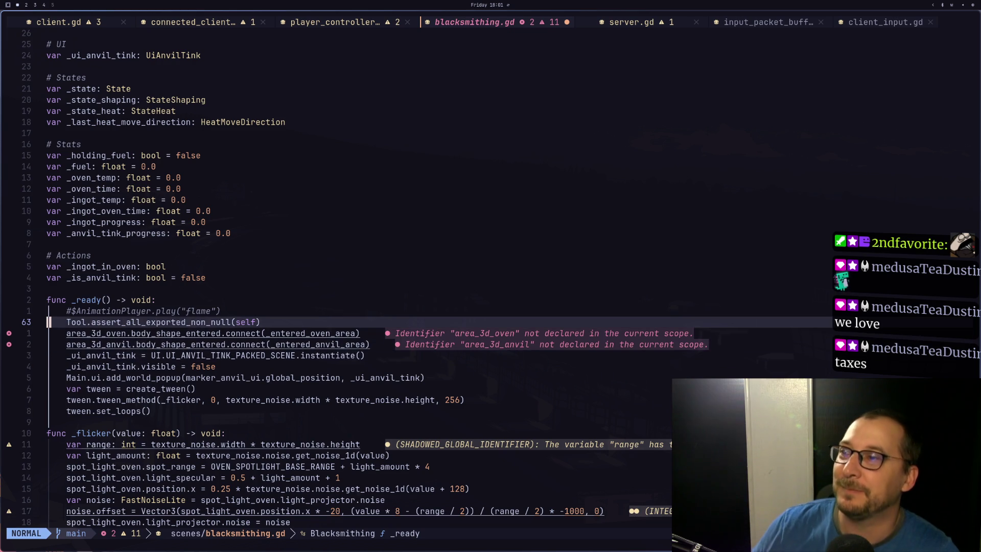
pyautogui.press('j')
pyautogui.press('j')
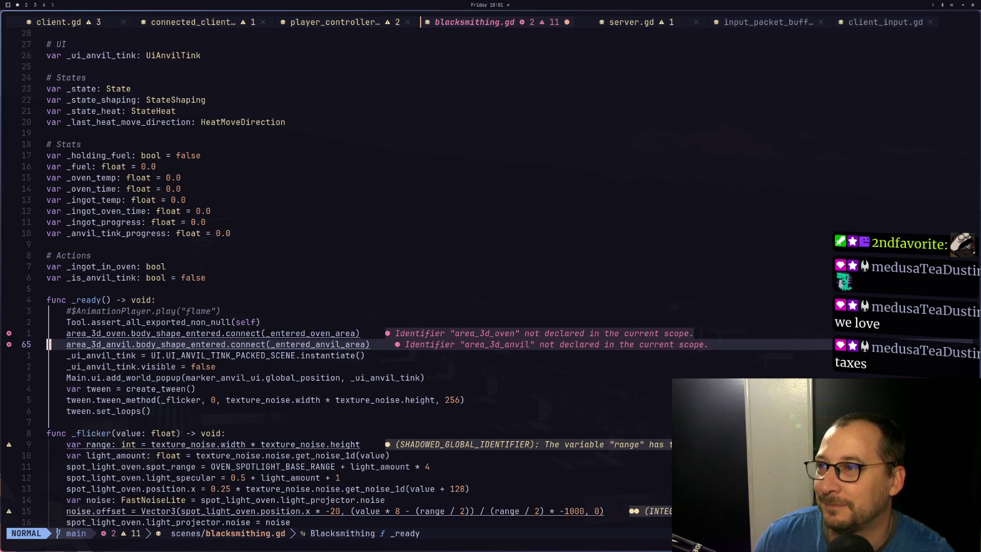
pyautogui.press('l')
pyautogui.press('l')
pyautogui.press('l')
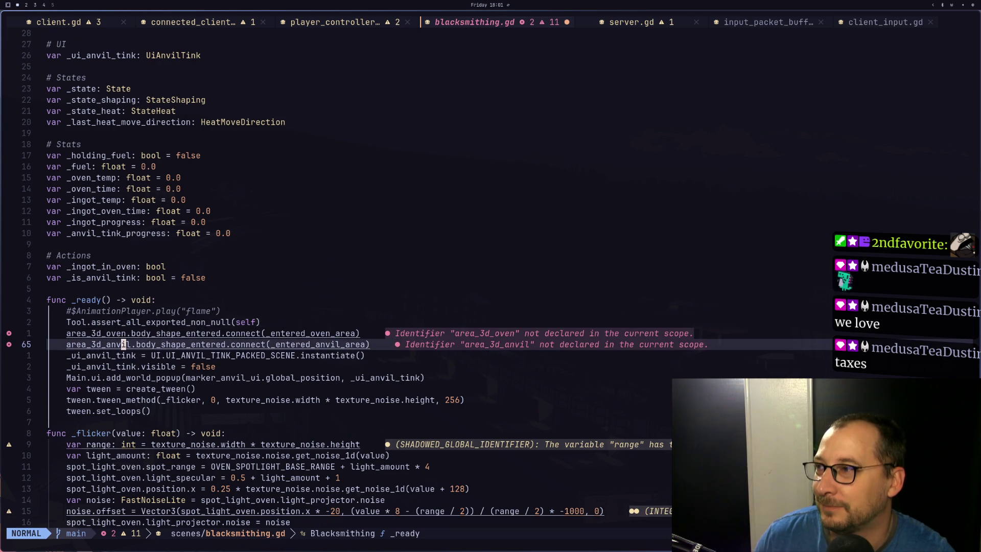
pyautogui.press('h')
pyautogui.press('k')
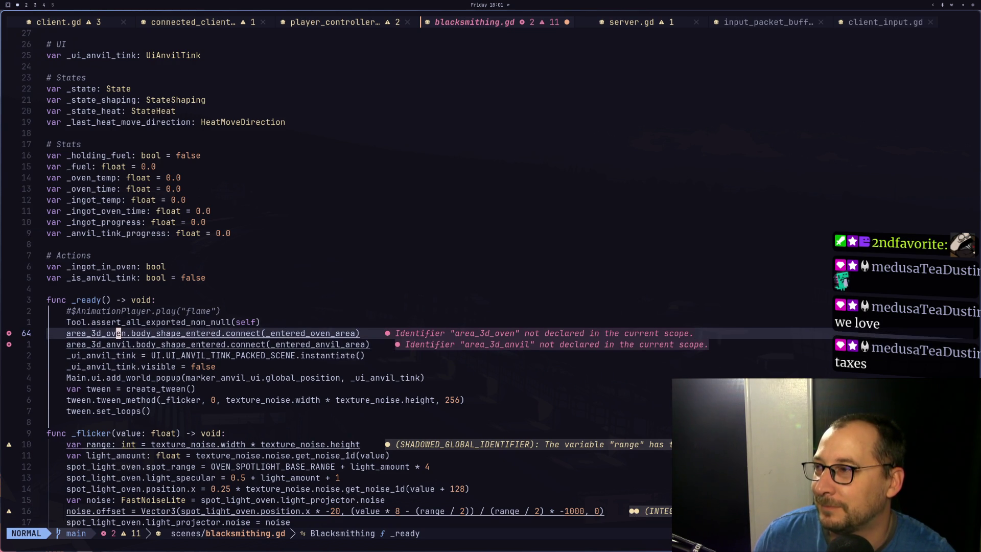
pyautogui.press('h')
pyautogui.press('h')
pyautogui.press('h')
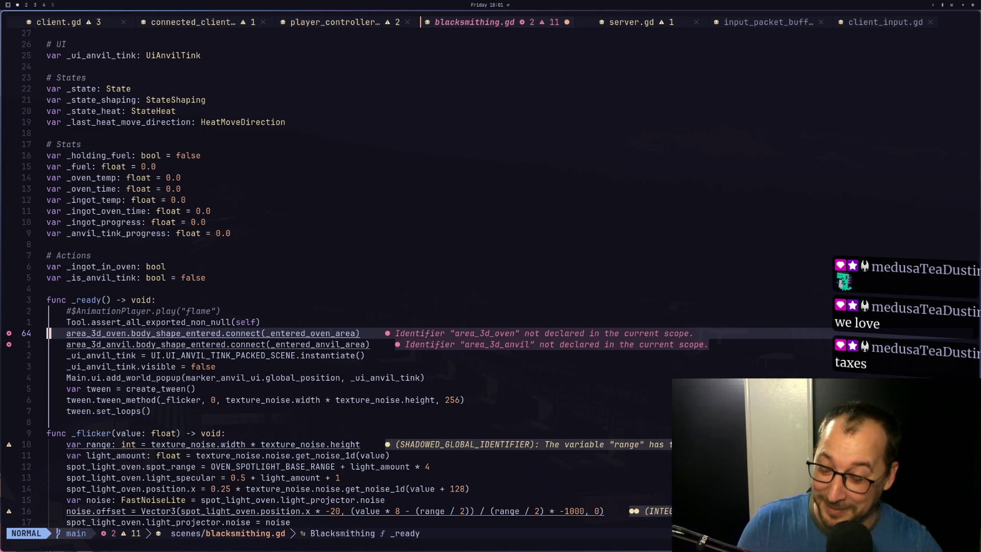
pyautogui.press('j')
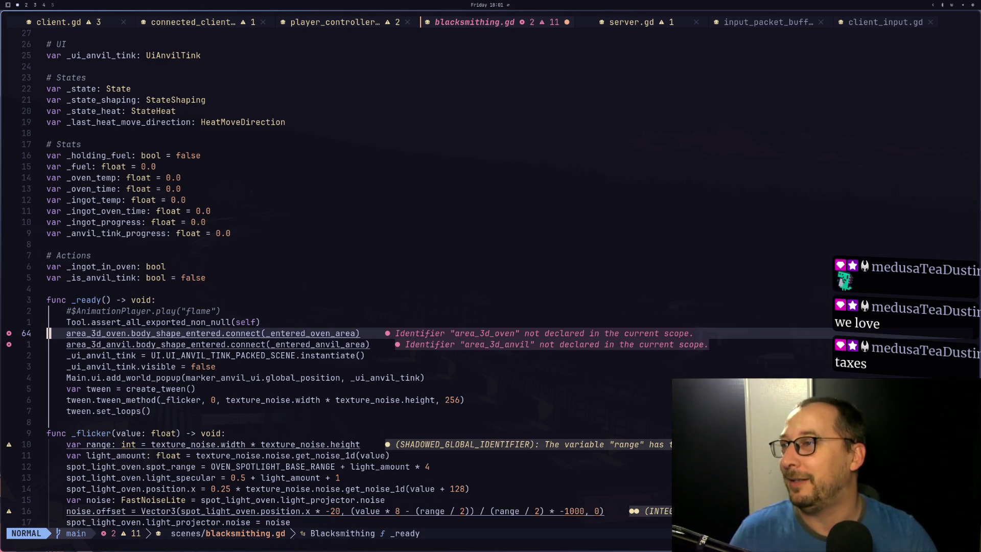
pyautogui.press('w')
pyautogui.press('k')
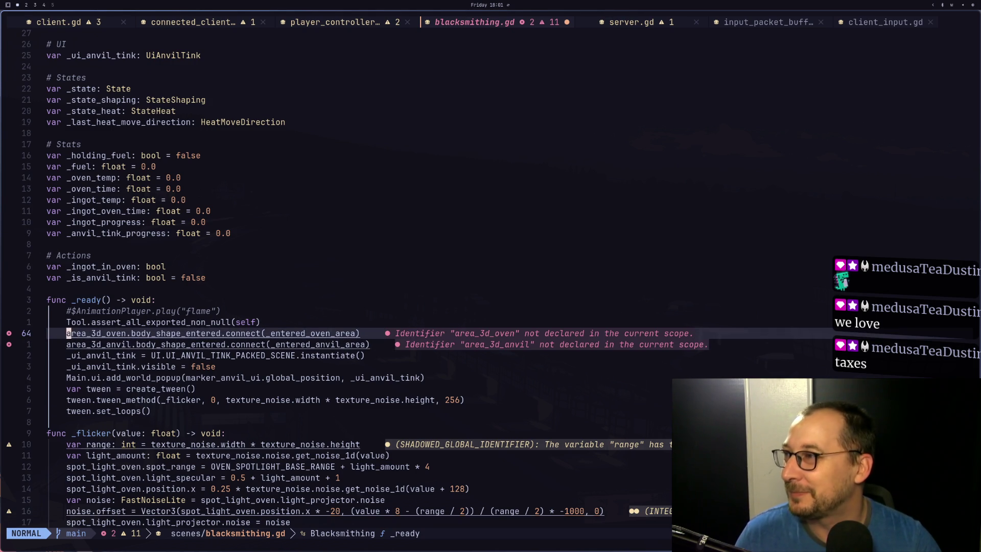
pyautogui.press('f')
pyautogui.press('.')
pyautogui.press(';')
pyautogui.press('b')
pyautogui.press('b')
pyautogui.press('b')
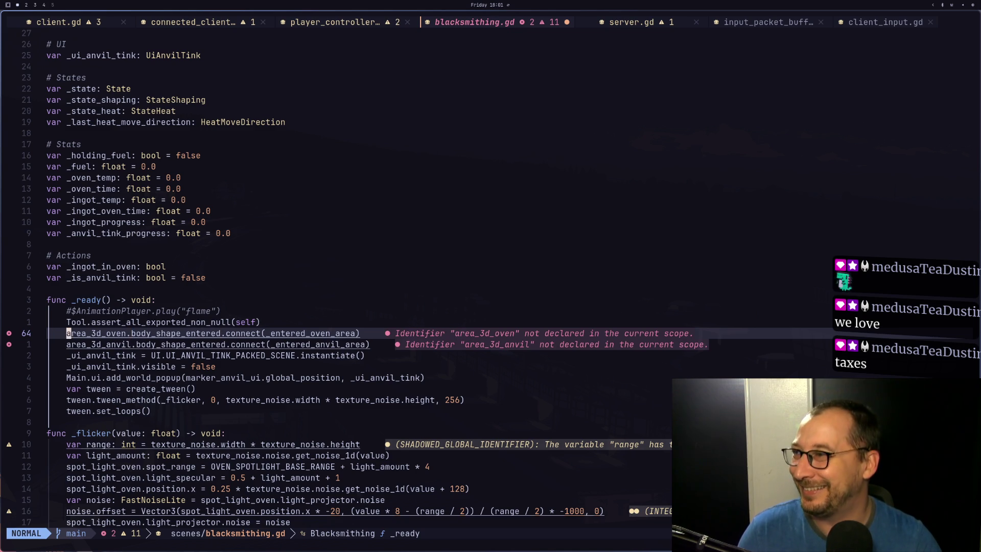
pyautogui.press('j')
pyautogui.press('k')
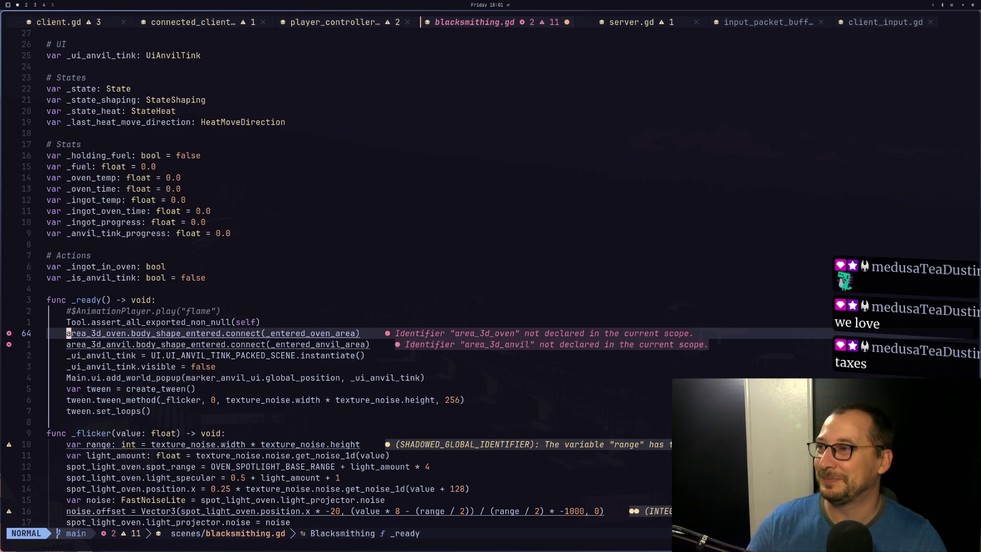
pyautogui.press('j')
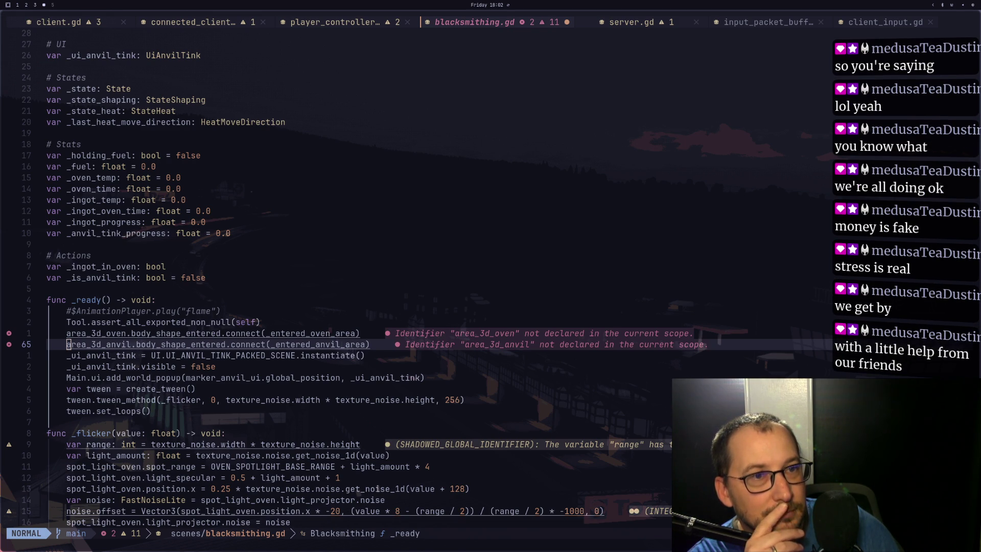
# - Jump from the oven connect call in _ready to the _entered_oven_area handler using gd
pyautogui.click(277, 321)
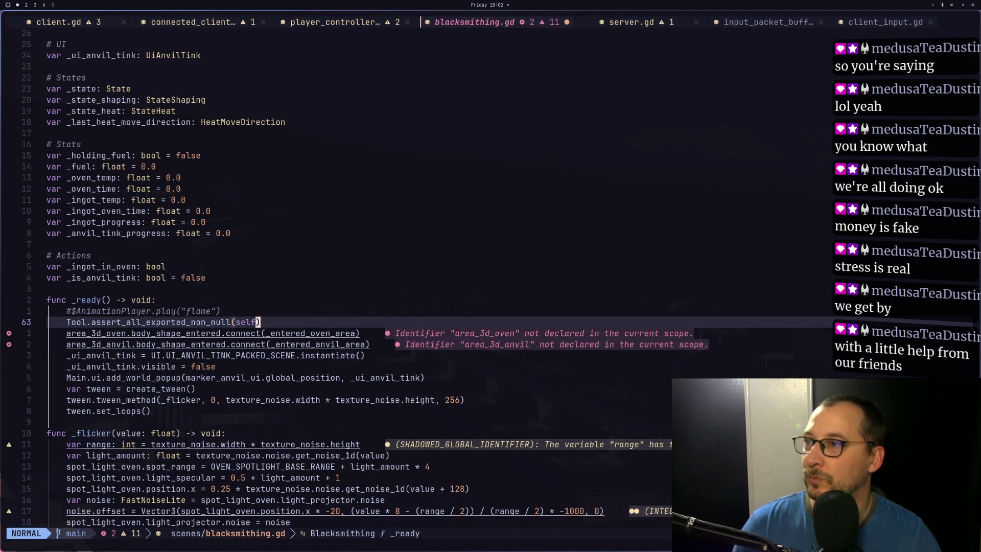
pyautogui.click(272, 333)
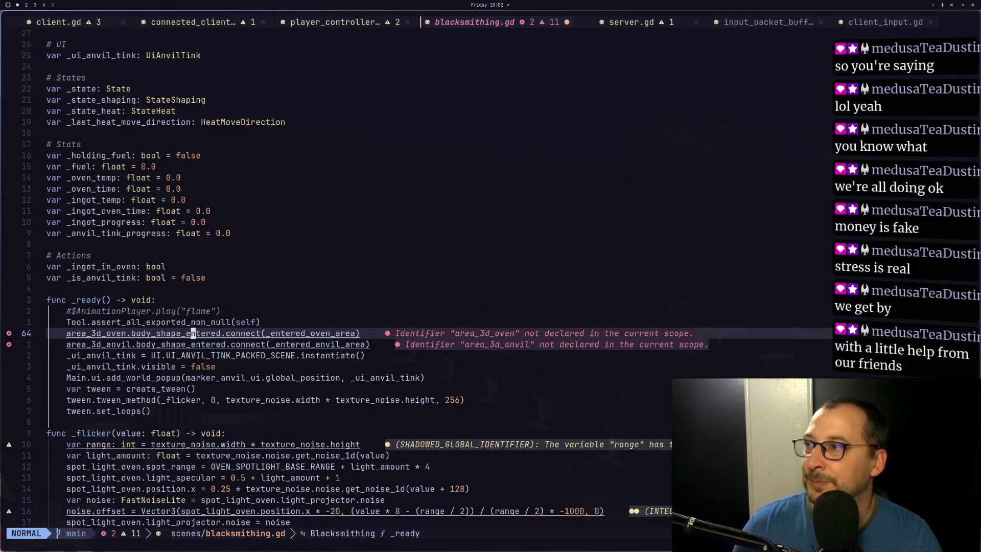
pyautogui.click(143, 344)
pyautogui.click(93, 432)
pyautogui.scroll(-6, 93, 433)
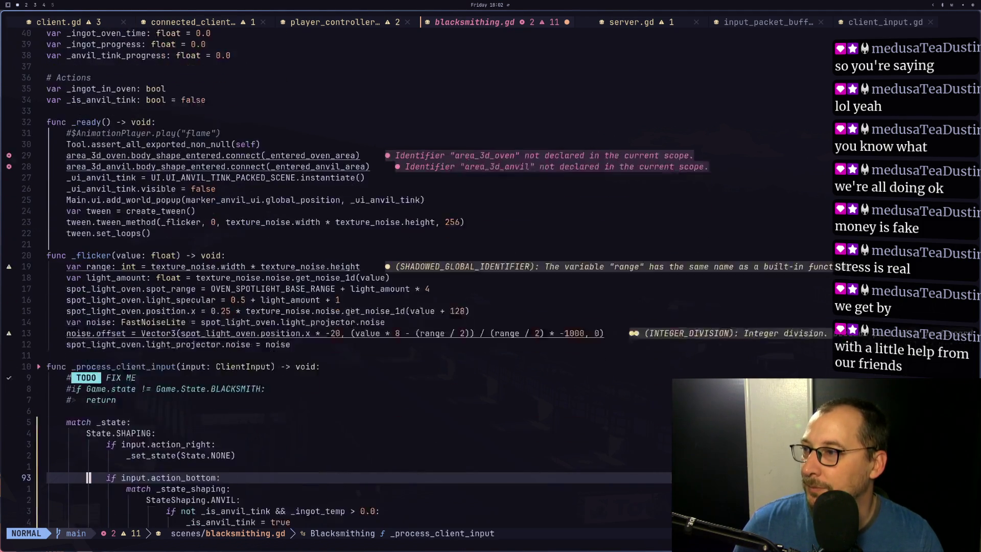
pyautogui.click(88, 477)
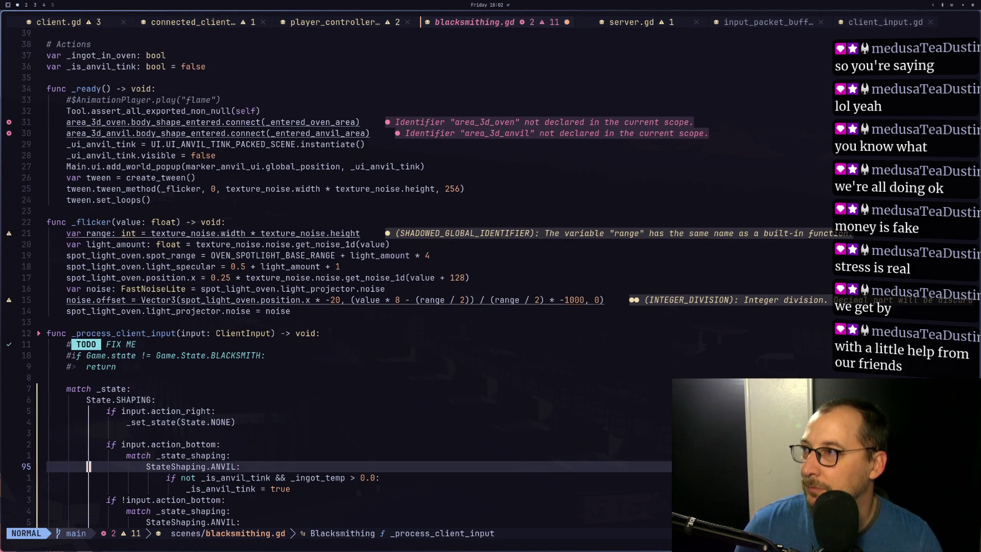
pyautogui.click(93, 189)
pyautogui.press('6')
pyautogui.press('k')
pyautogui.press('w')
pyautogui.press('w')
pyautogui.press('w')
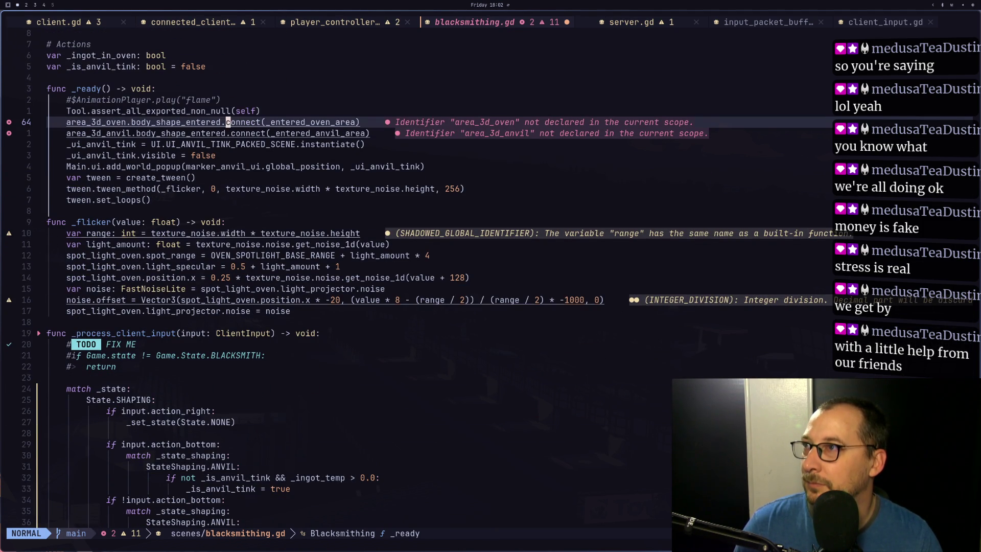
pyautogui.press('g')
pyautogui.press('d')
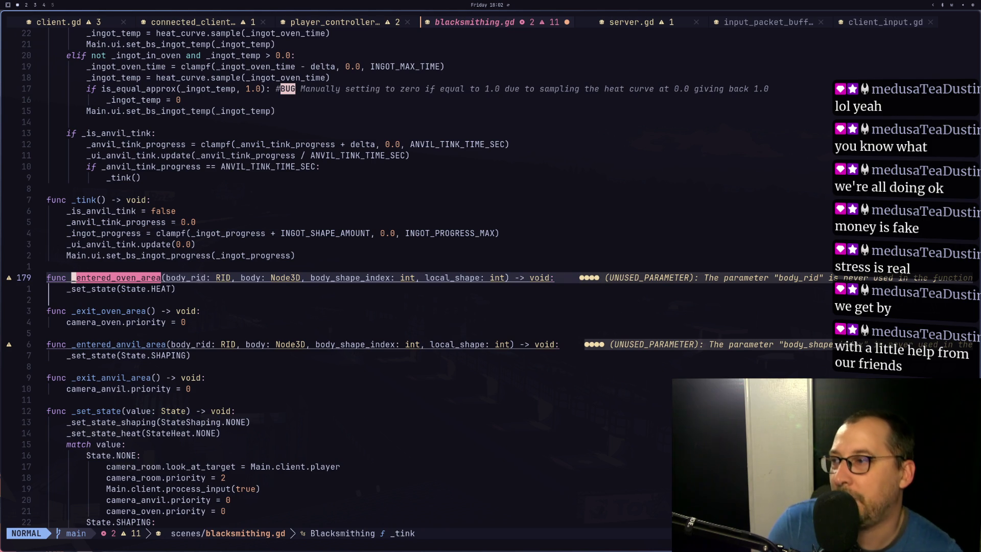
pyautogui.press('j')
pyautogui.press('j')
pyautogui.press('j')
pyautogui.press('j')
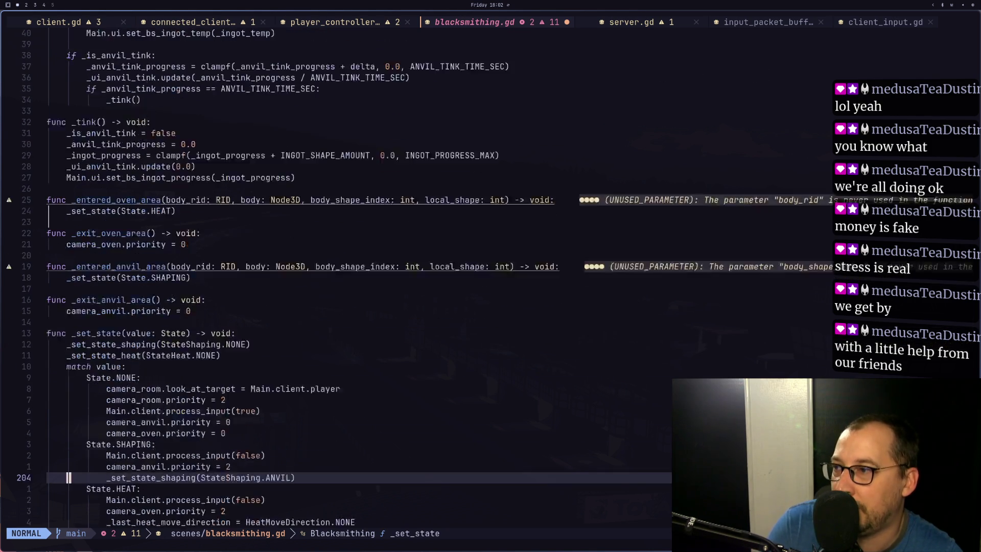
pyautogui.press('k')
pyautogui.press('k')
pyautogui.press('k')
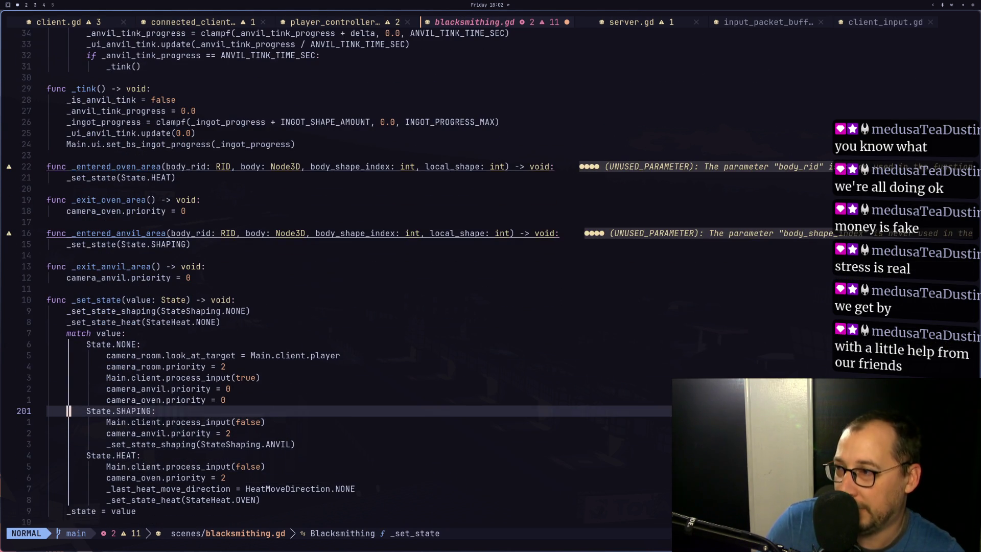
pyautogui.press('j')
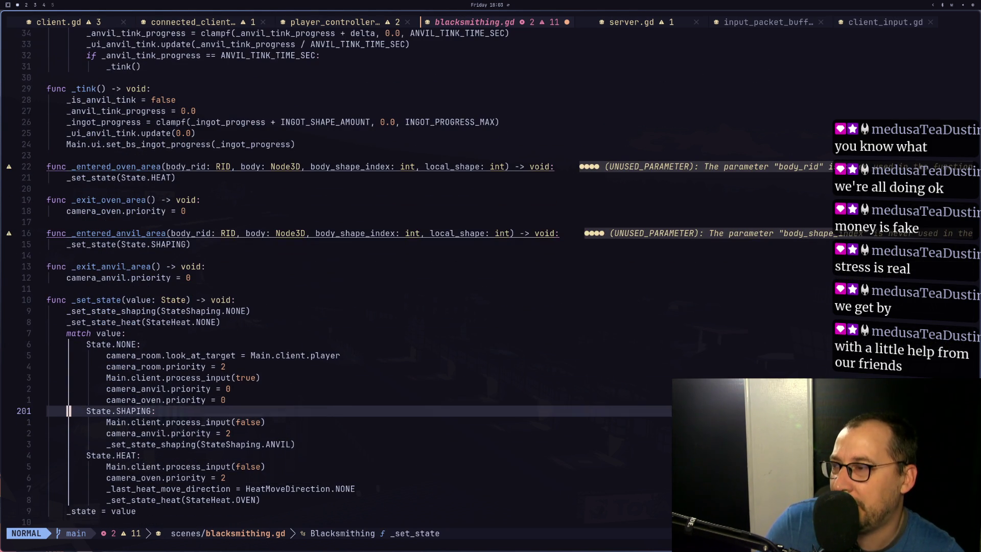
pyautogui.press('k')
pyautogui.press('k')
pyautogui.press('k')
pyautogui.press('k')
pyautogui.press('k')
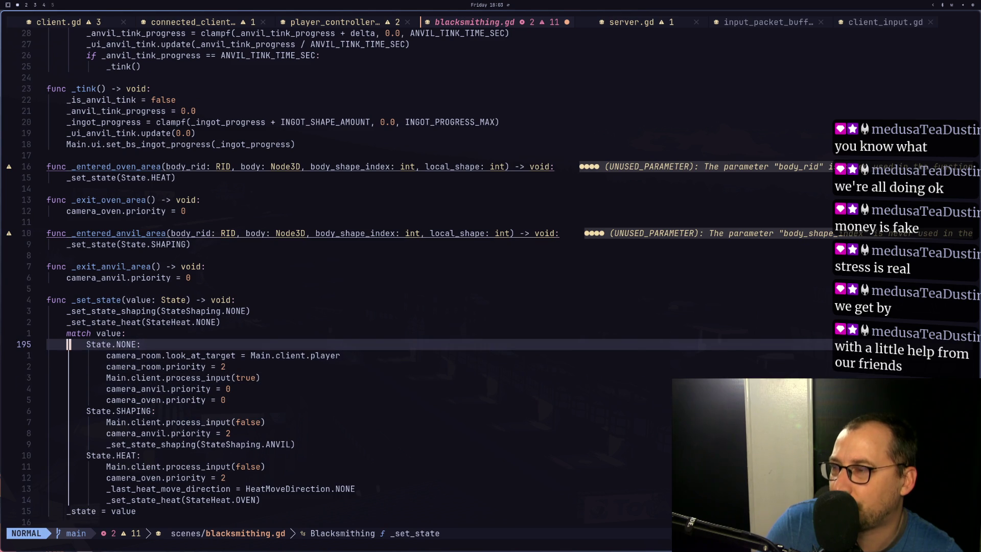
pyautogui.press('k')
pyautogui.press('j')
pyautogui.press('j')
pyautogui.press('j')
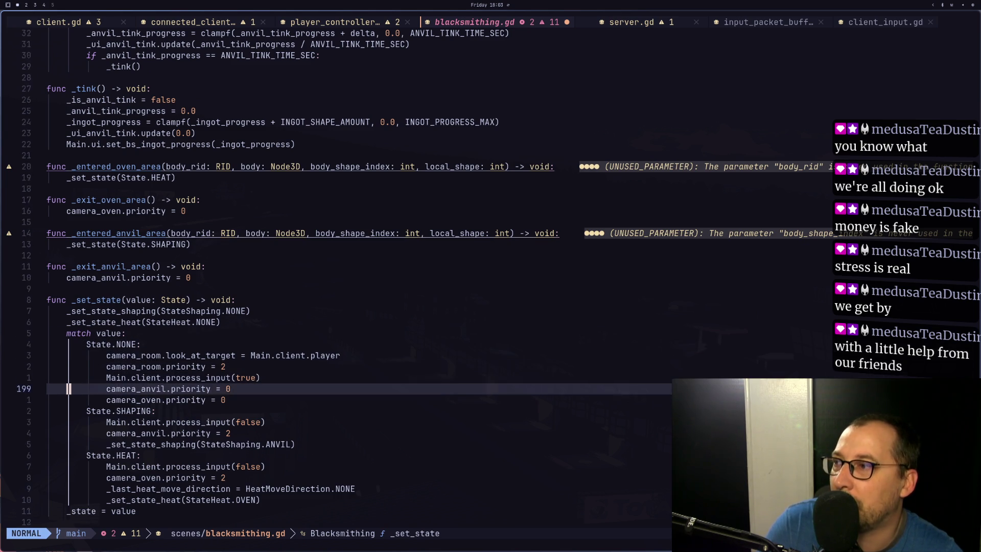
pyautogui.press('j')
pyautogui.press('j')
pyautogui.press('j')
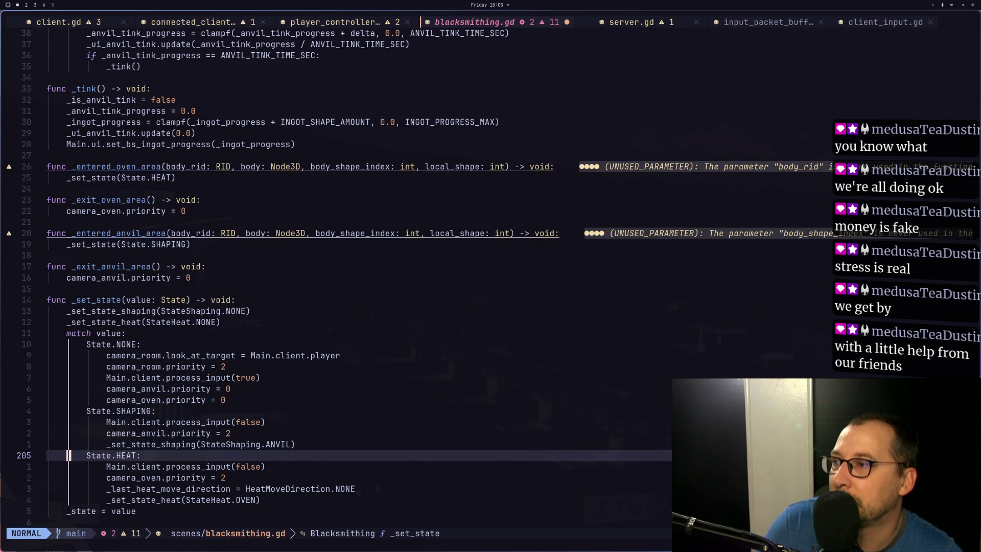
pyautogui.press('k')
pyautogui.press('k')
pyautogui.press('k')
pyautogui.press('k')
pyautogui.press('k')
pyautogui.press('j')
pyautogui.press('j')
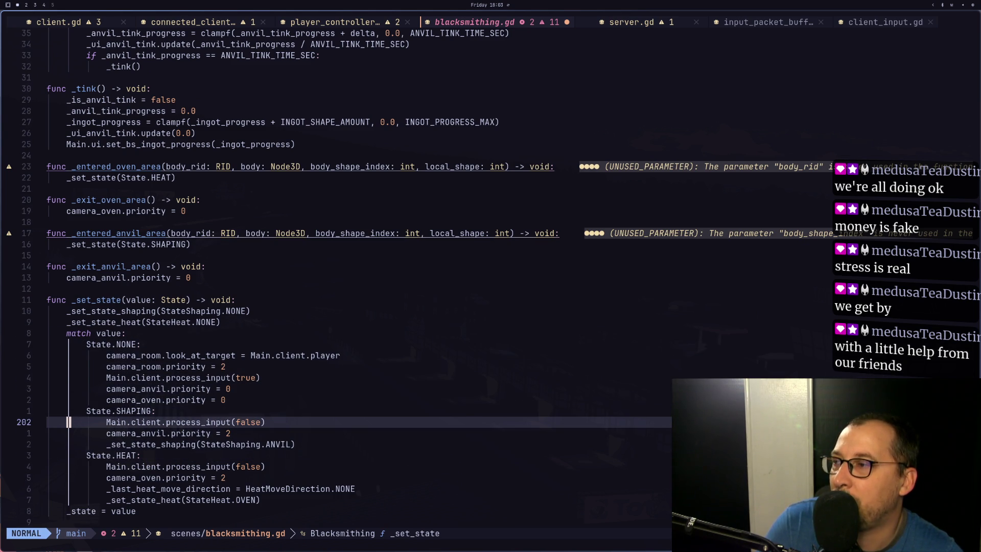
pyautogui.press('k')
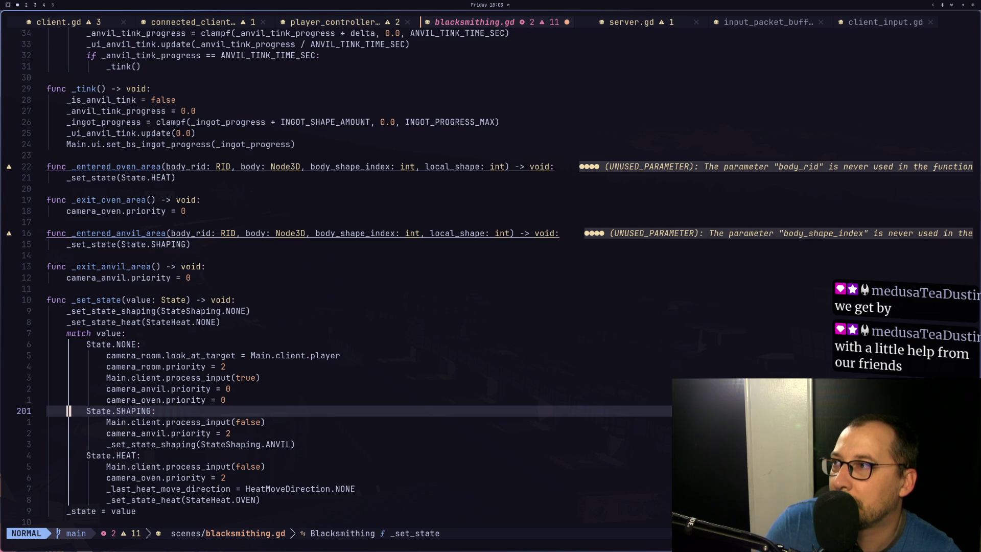
# - Undo the four area renames, the Area3D type change and the collision-shape removal
pyautogui.press('super+2')
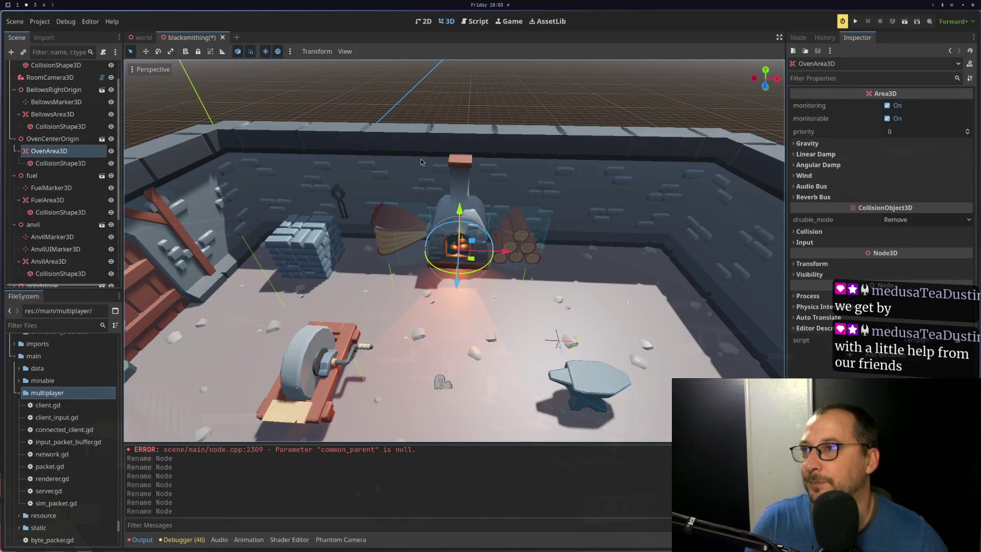
pyautogui.hotkey('ctrl', 'z')
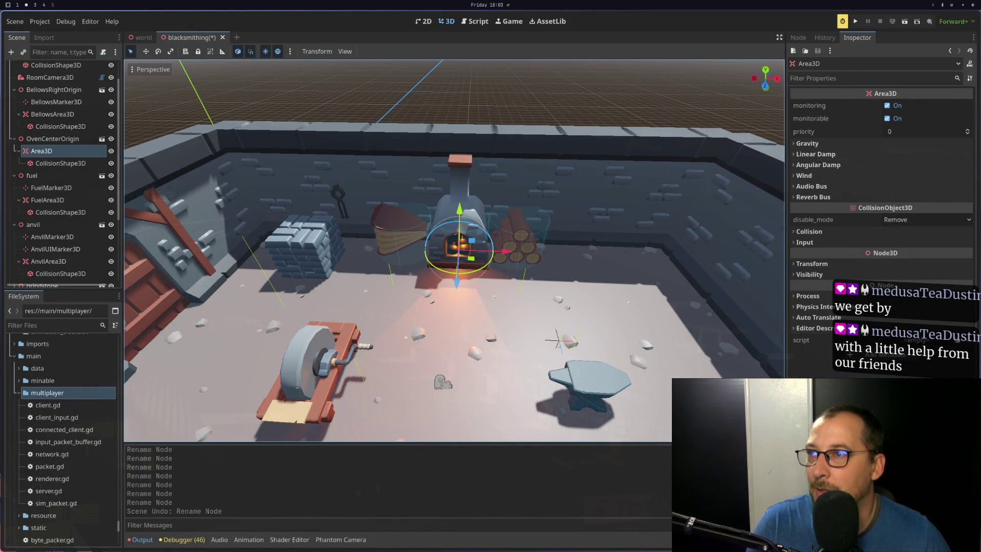
pyautogui.hotkey('ctrl', 'z')
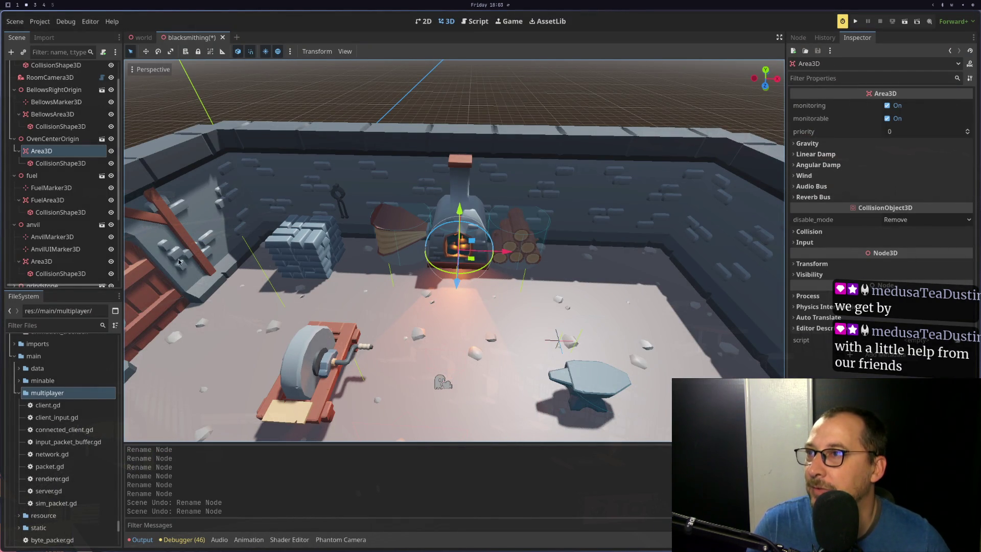
pyautogui.hotkey('ctrl', 'z')
pyautogui.hotkey('ctrl', 'z')
pyautogui.hotkey('ctrl', 'shift', 'z')
pyautogui.hotkey('ctrl', 'shift', 'z')
pyautogui.hotkey('ctrl', 'shift', 'z')
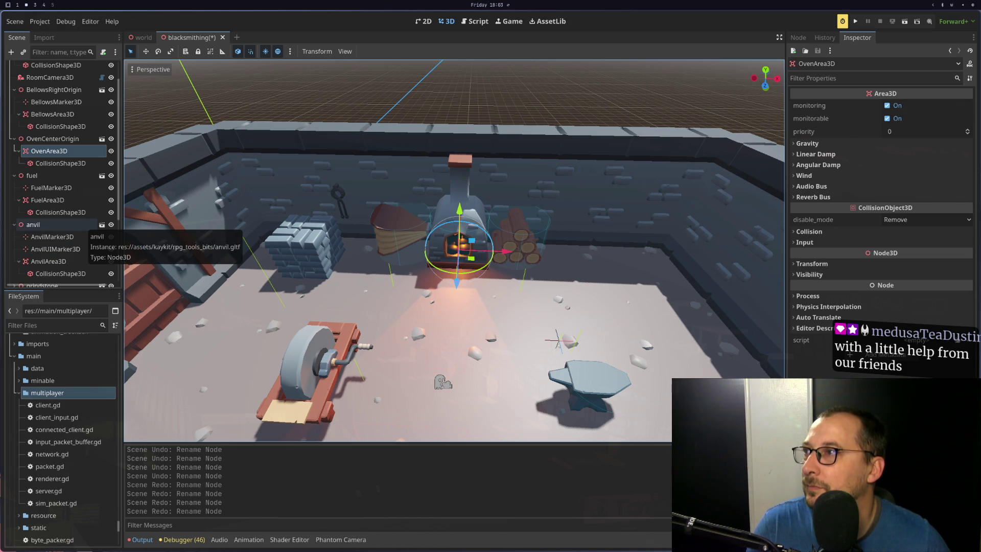
pyautogui.scroll(-3, 407, 295)
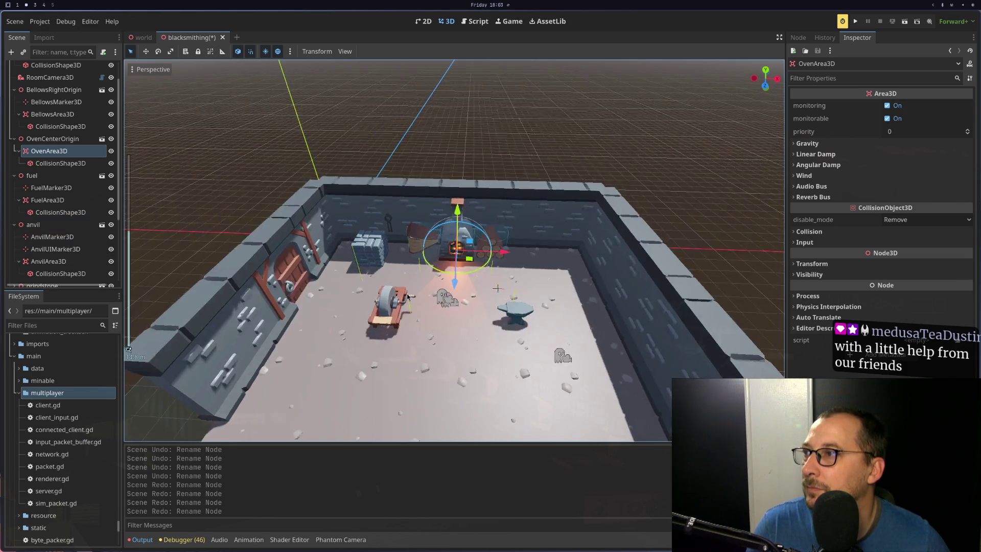
pyautogui.scroll(5, 407, 295)
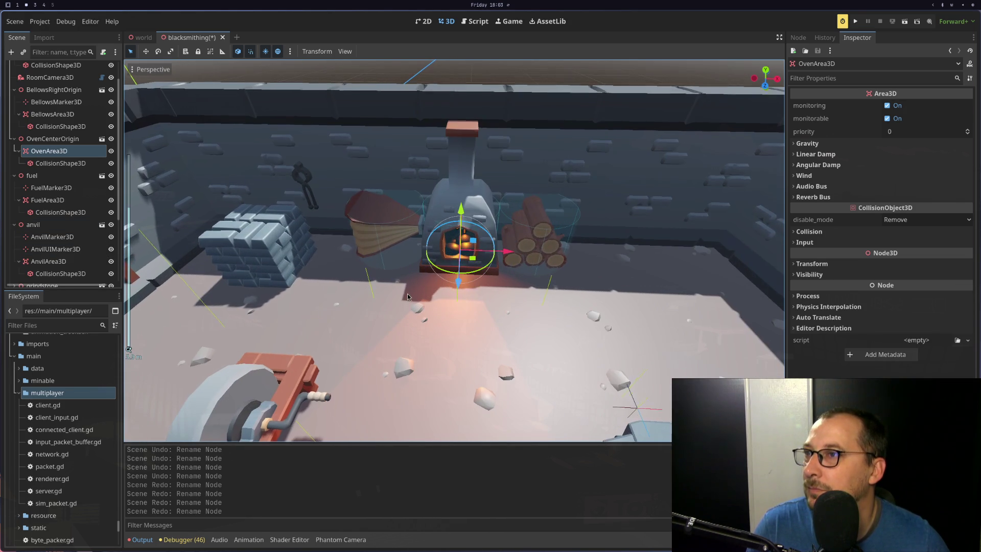
pyautogui.hotkey('ctrl', 'z')
pyautogui.hotkey('ctrl', 'z')
pyautogui.hotkey('ctrl', 'z')
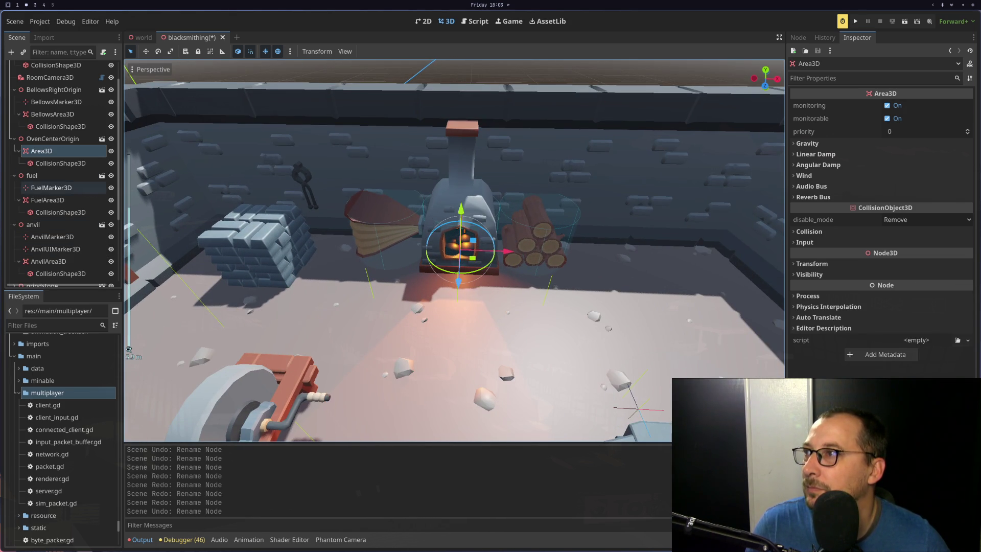
pyautogui.hotkey('ctrl', 'z')
pyautogui.hotkey('ctrl', 'z')
pyautogui.hotkey('ctrl', 'z')
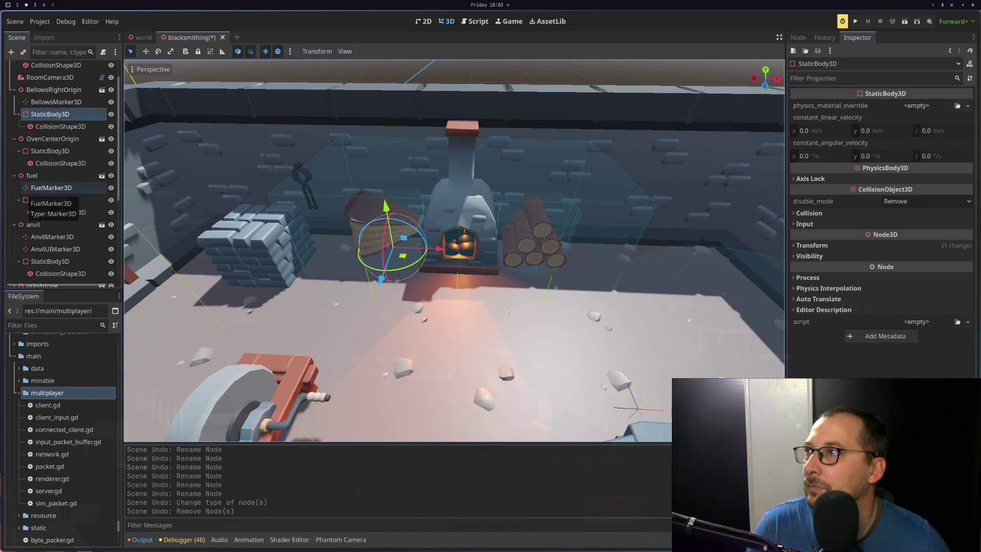
pyautogui.hotkey('ctrl', 'shift', 'z')
pyautogui.hotkey('ctrl', 'shift', 'z')
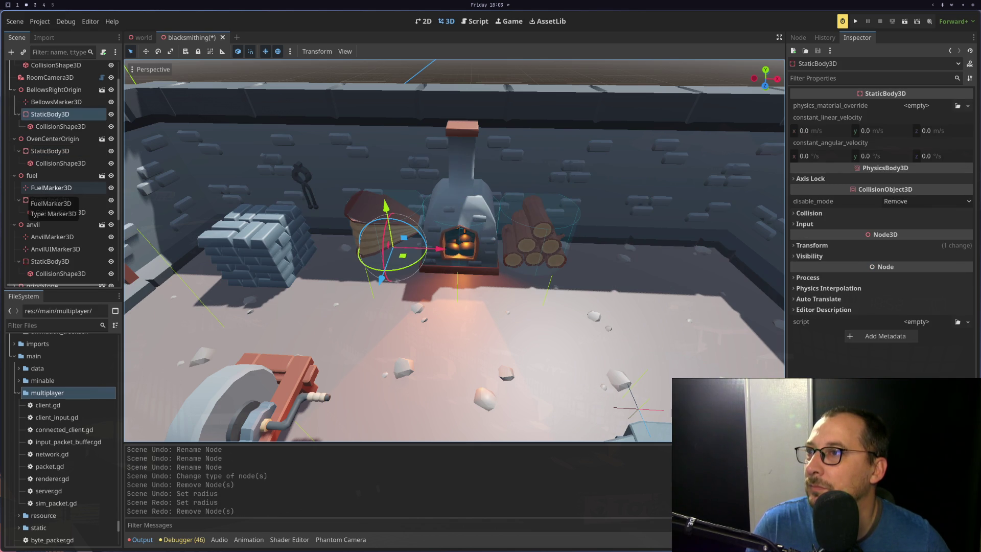
pyautogui.hotkey('ctrl', 'z')
pyautogui.scroll(-5, 287, 222)
pyautogui.scroll(3, 522, 240)
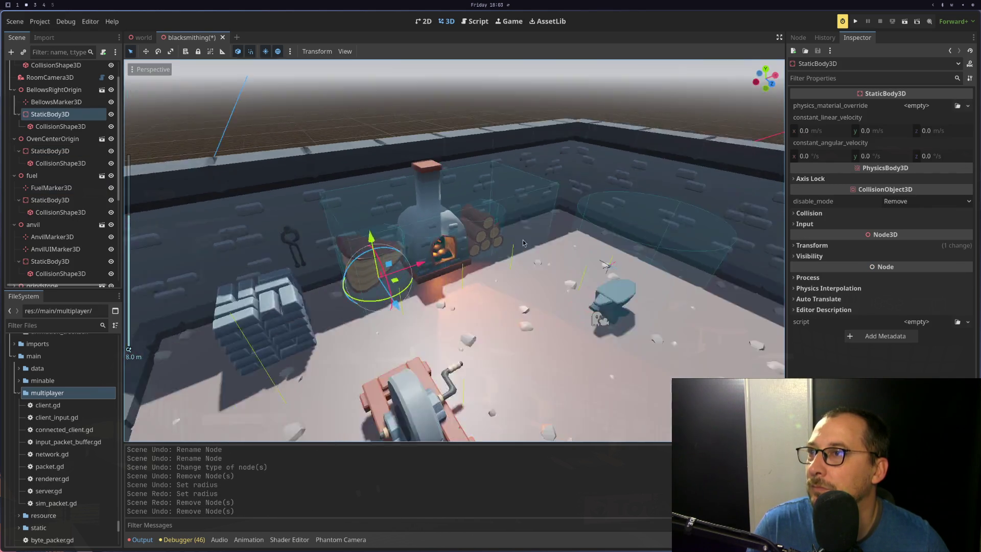
# - Inspect the oven area's 6×4×3 collision box and select the anvil's StaticBody3D, keeping its name
pyautogui.moveTo(522, 240); pyautogui.dragTo(468, 265)
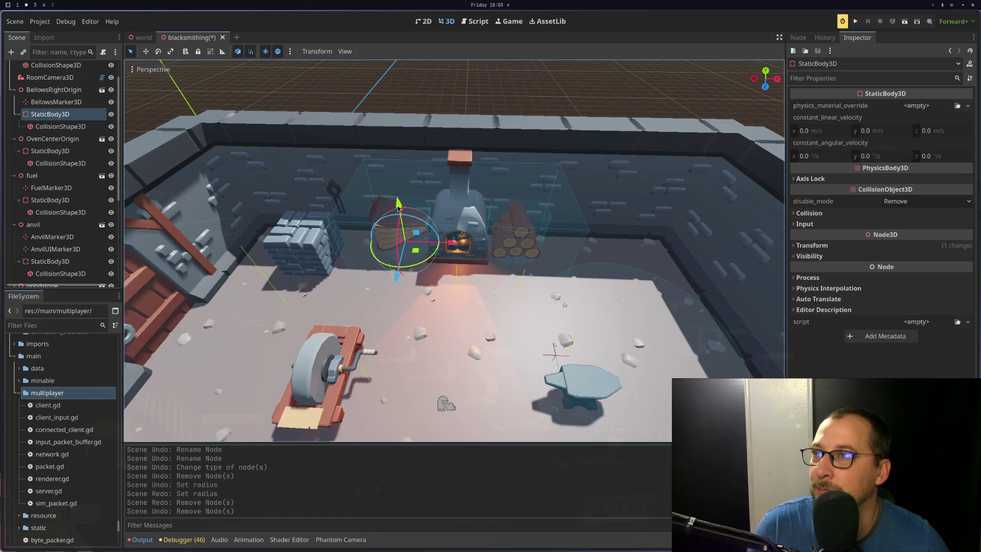
pyautogui.click(347, 190)
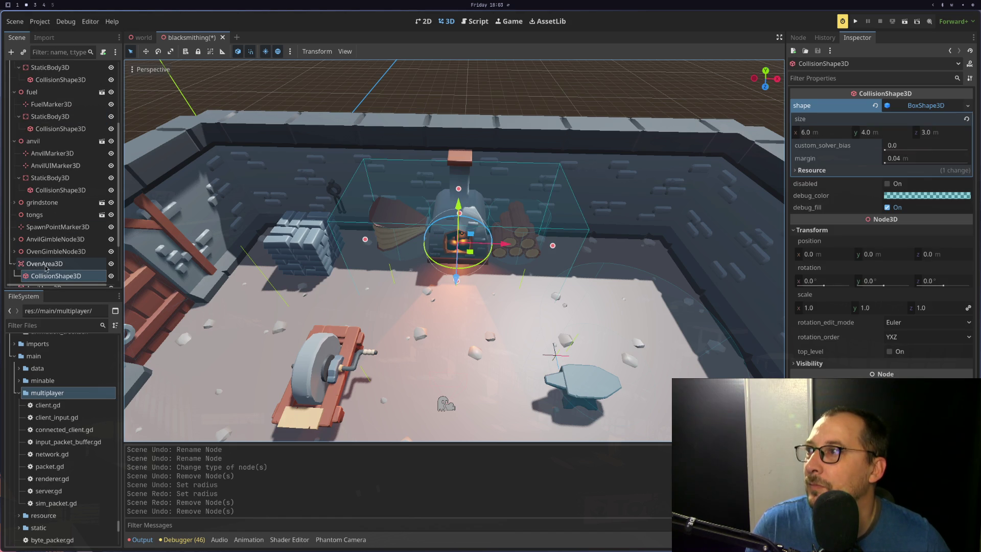
pyautogui.click(58, 178)
pyautogui.click(59, 179)
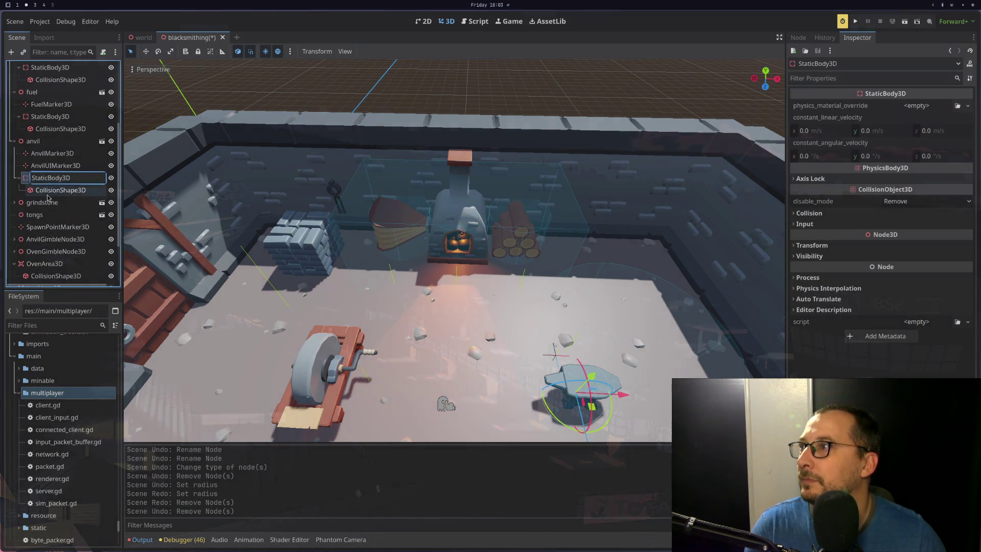
pyautogui.press('Escape')
# - Multi-select the fuel, oven and bellows StaticBody3D nodes together with the anvil's
pyautogui.keyDown('shift'); pyautogui.click(48, 117); pyautogui.keyUp('shift')
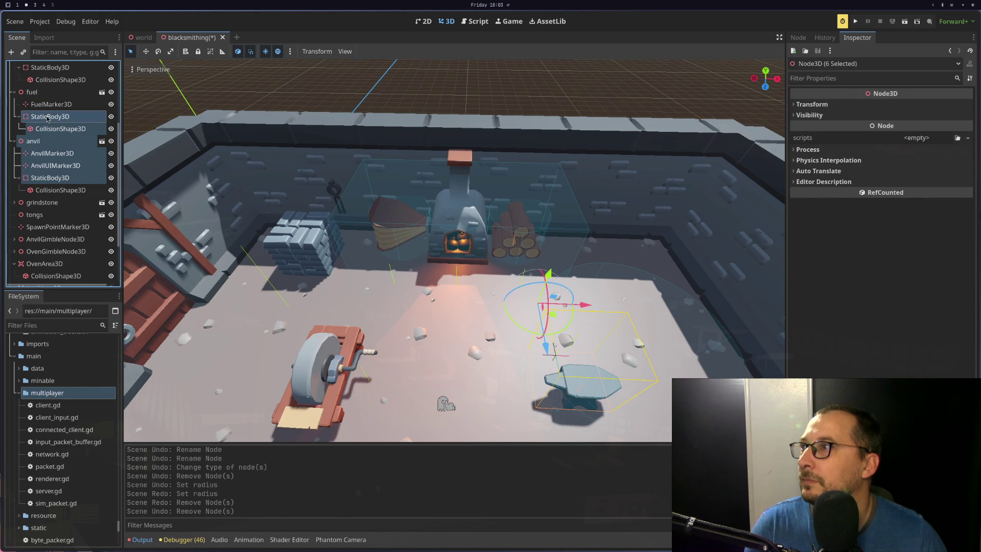
pyautogui.click(50, 178)
pyautogui.keyDown('ctrl'); pyautogui.click(48, 116); pyautogui.keyUp('ctrl')
pyautogui.scroll(4, 45, 142)
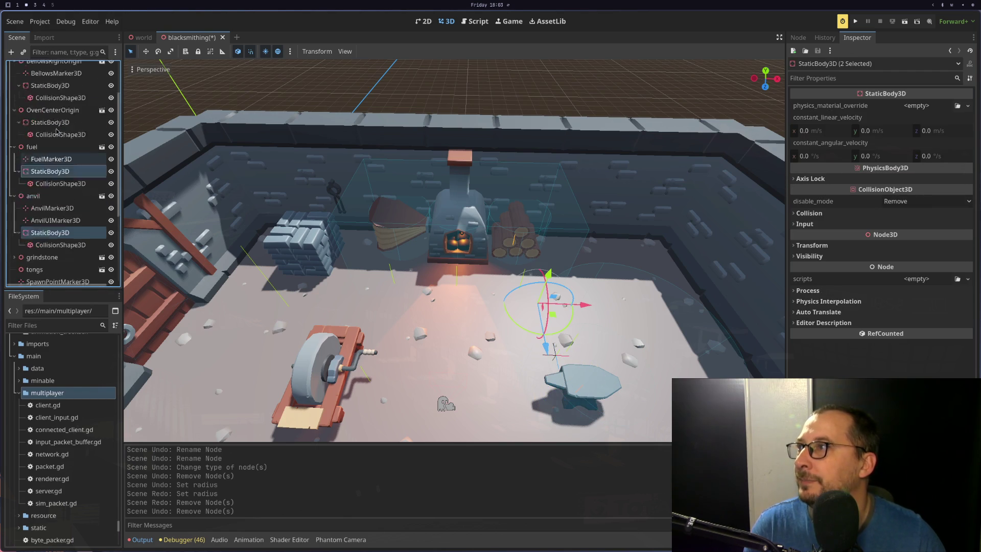
pyautogui.keyDown('ctrl'); pyautogui.click(49, 150); pyautogui.keyUp('ctrl')
pyautogui.keyDown('ctrl'); pyautogui.click(53, 114); pyautogui.keyUp('ctrl')
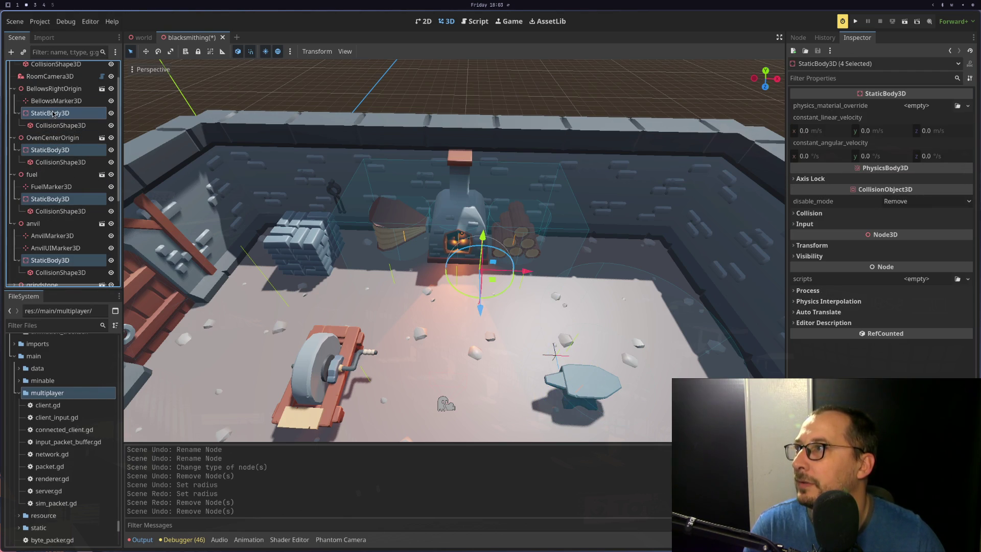
# - Change the four selected bodies' type to Area3D and begin renaming the anvil's node
pyautogui.rightClick(54, 113)
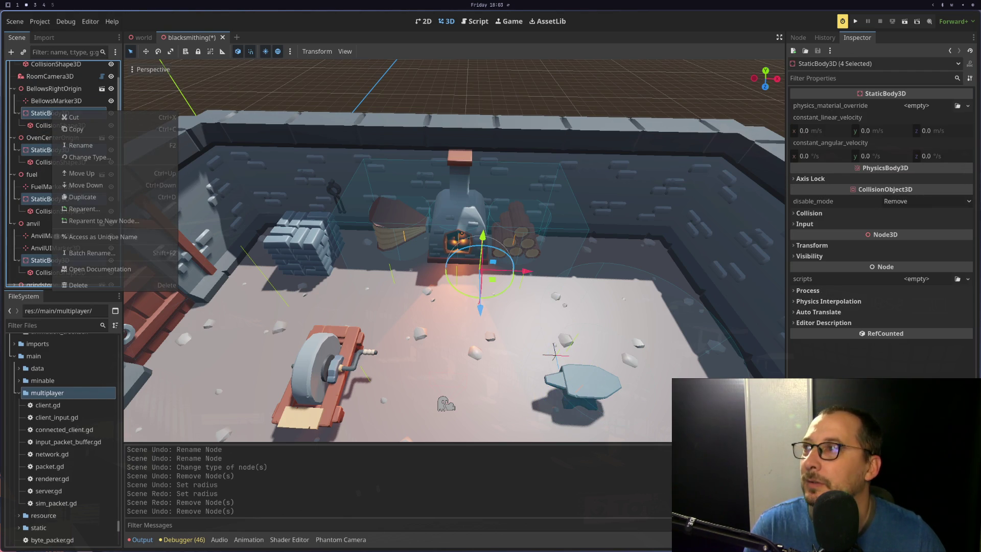
pyautogui.click(115, 164)
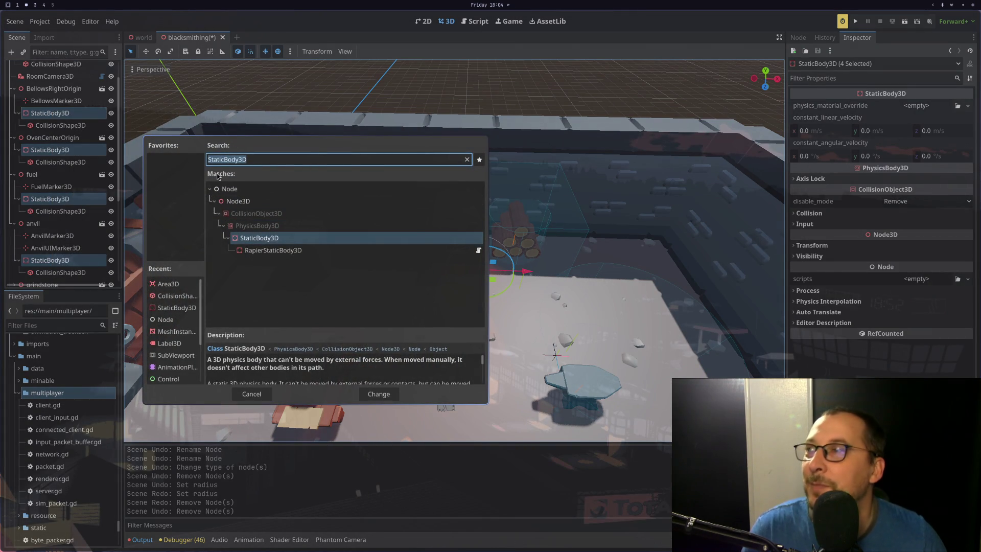
pyautogui.write('Area')
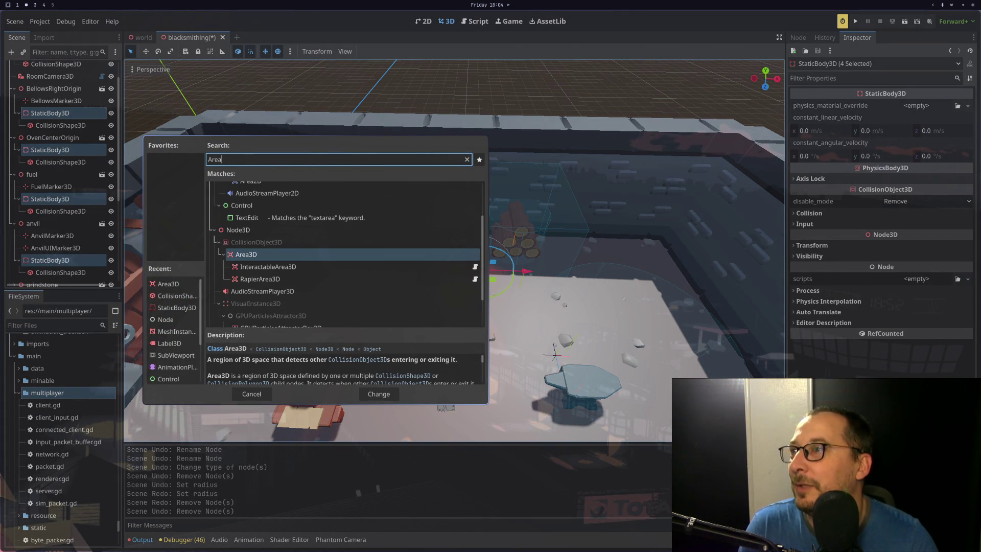
pyautogui.press('Return')
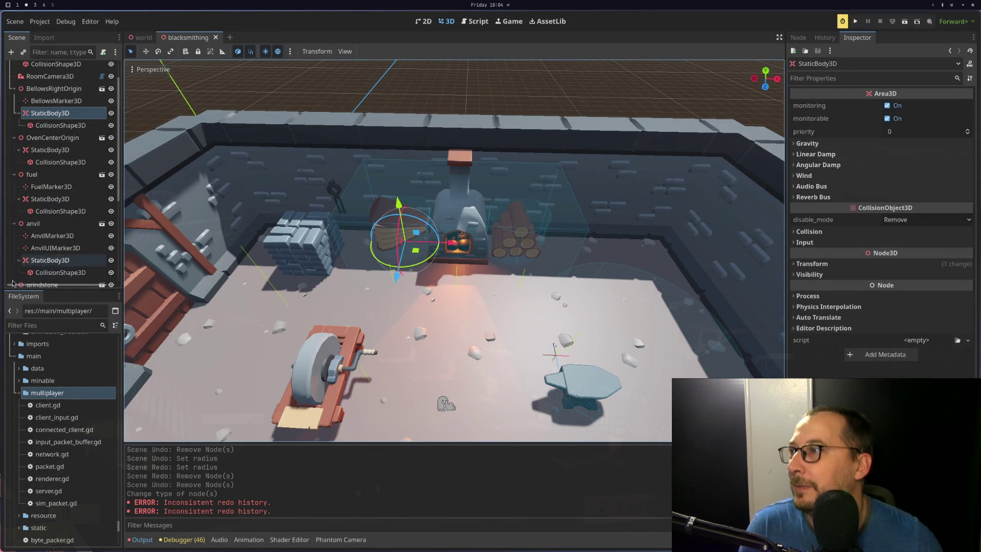
pyautogui.doubleClick(64, 260)
pyautogui.write('Area3D')
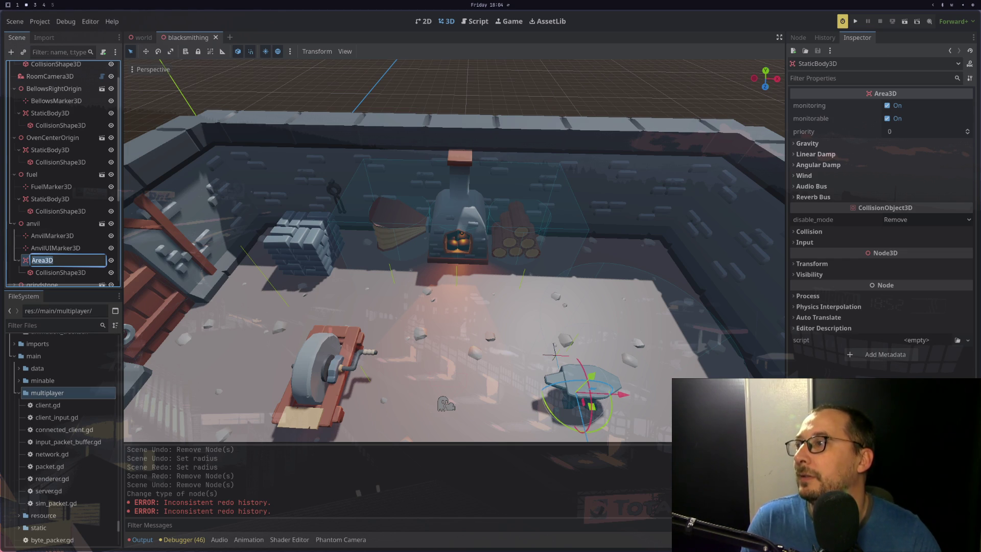
# - Name the anvil, fuel, oven and bellows body nodes 'Area3D'
pyautogui.press('Return')
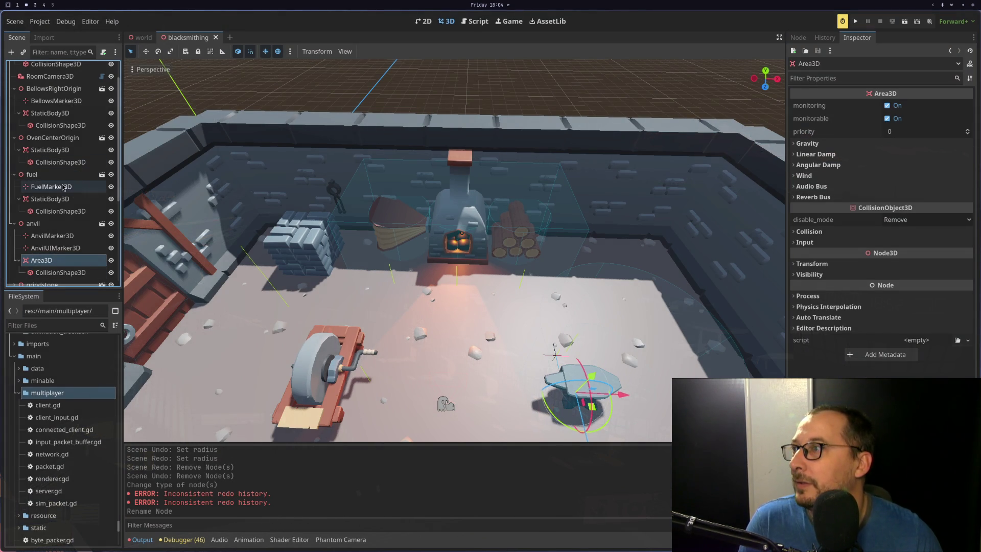
pyautogui.click(48, 199)
pyautogui.click(48, 198)
pyautogui.write('Area3D')
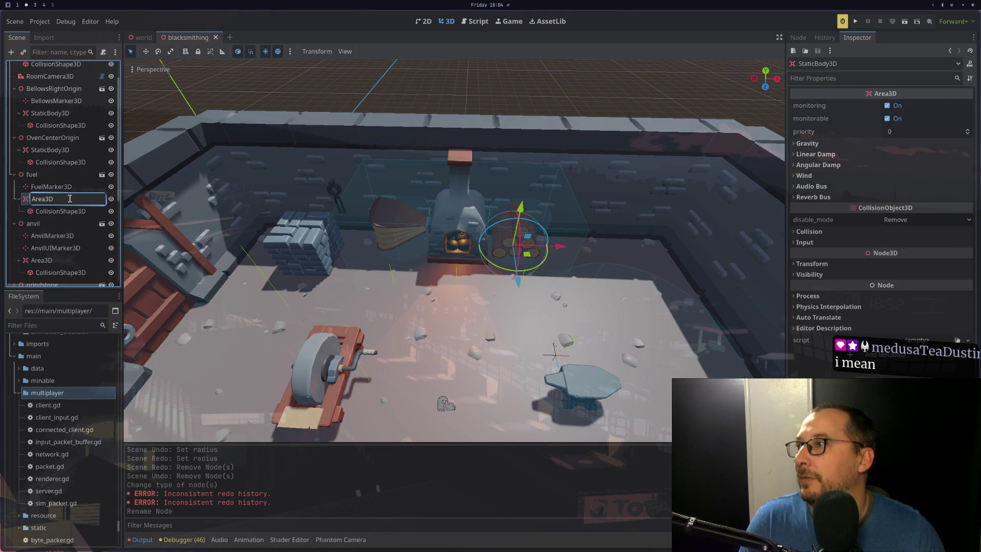
pyautogui.click(71, 150)
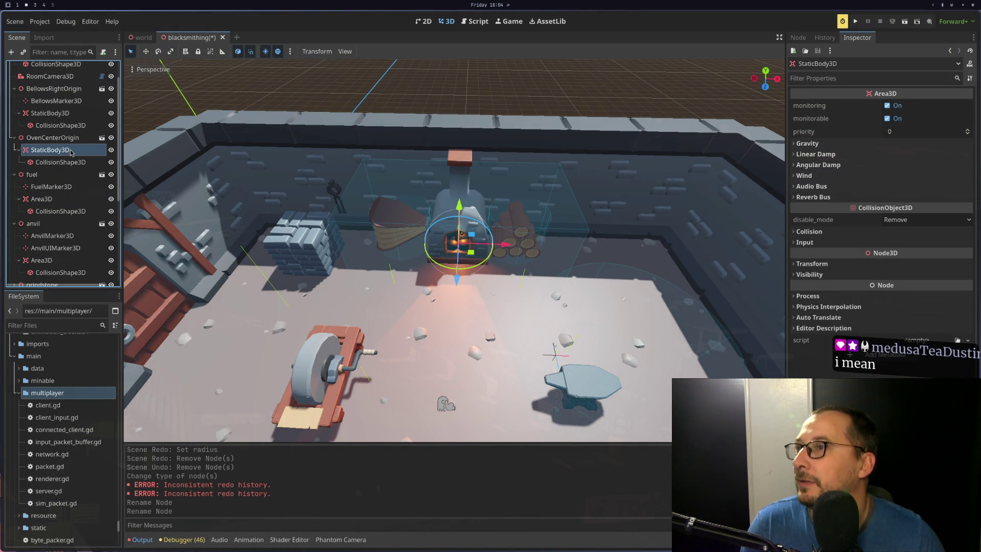
pyautogui.click(71, 150)
pyautogui.write('Area3D')
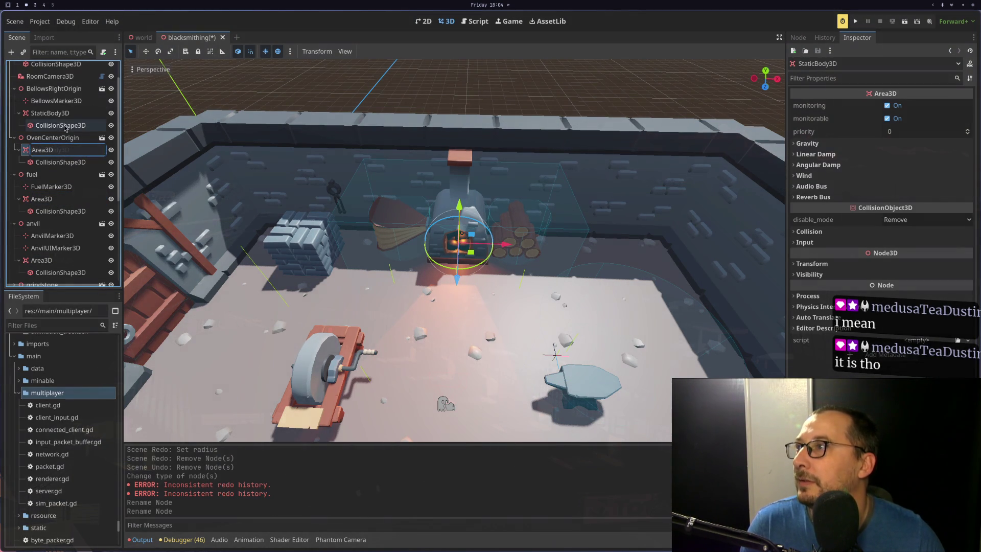
pyautogui.press('Return')
pyautogui.click(71, 113)
pyautogui.click(74, 113)
pyautogui.write('Area3D')
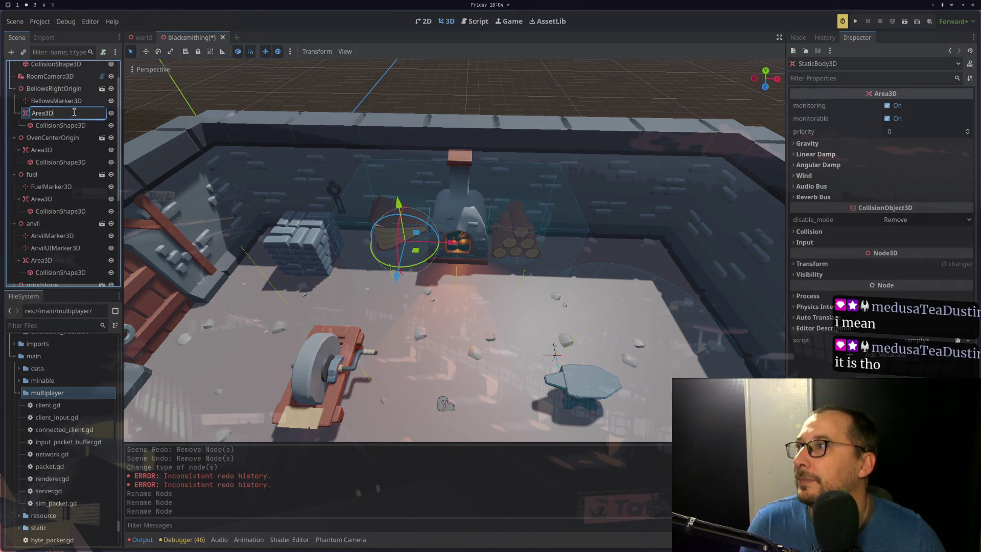
pyautogui.press('Return')
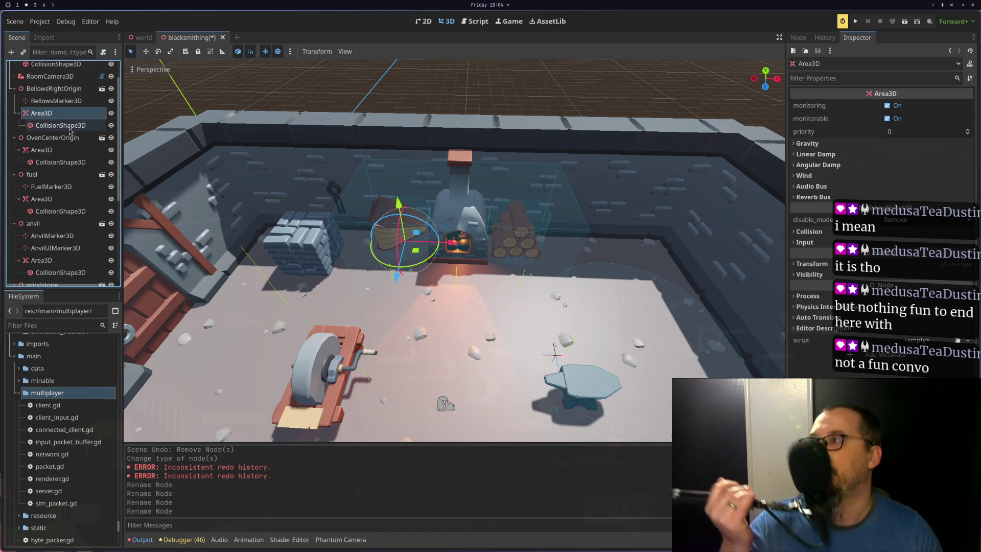
# - Save the blacksmithing scene and inspect the oven area's collision box in the viewport
pyautogui.scroll(-3, 65, 118)
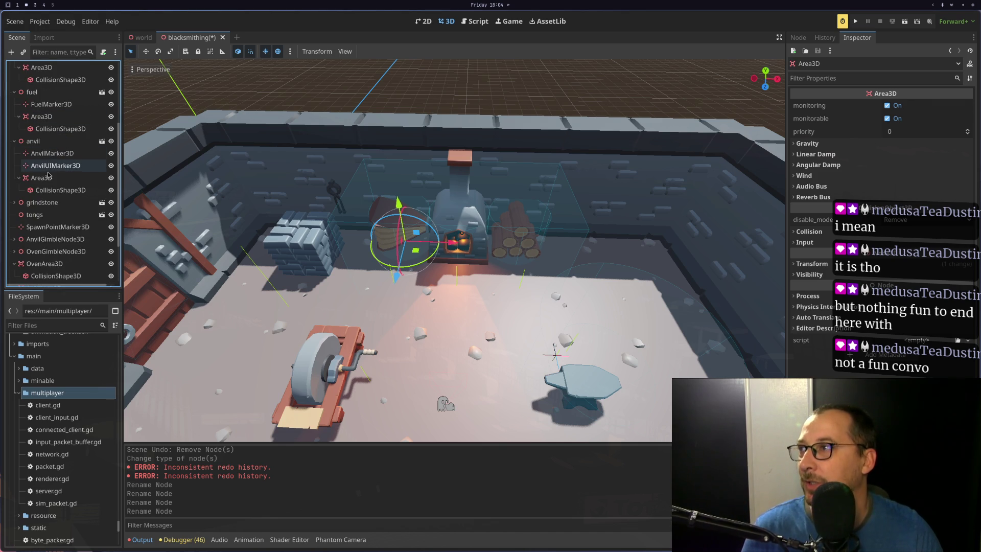
pyautogui.click(48, 176)
pyautogui.hotkey('ctrl', 's')
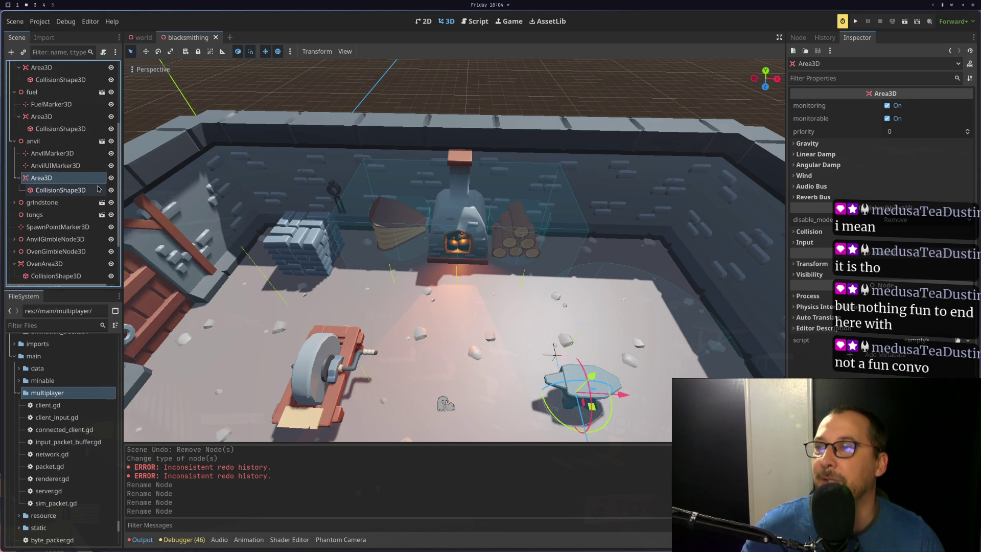
pyautogui.moveTo(383, 200)
pyautogui.mouseDown()
pyautogui.moveTo(314, 152)
pyautogui.moveTo(362, 134)
pyautogui.moveTo(314, 192)
pyautogui.moveTo(373, 233)
pyautogui.mouseUp()
pyautogui.click(371, 228)
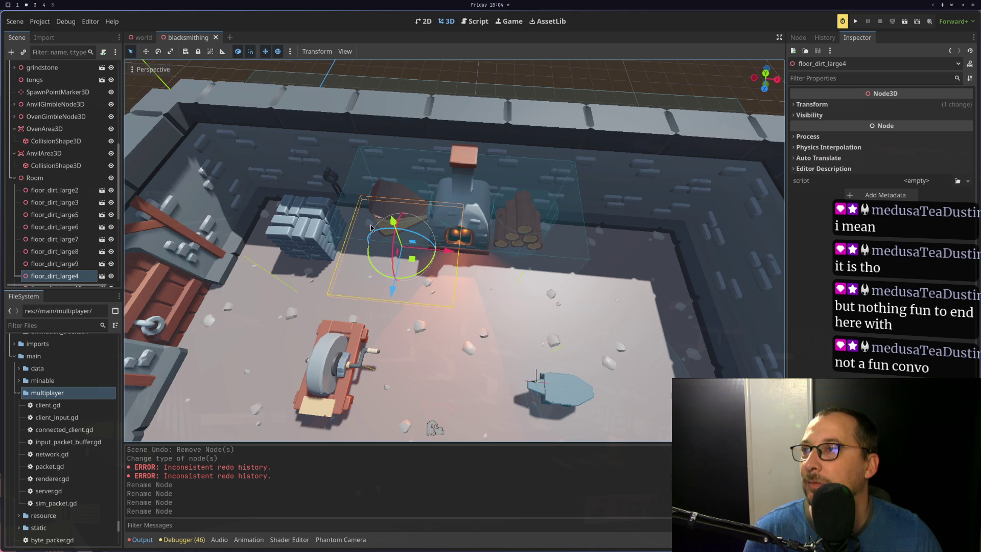
pyautogui.click(346, 193)
pyautogui.moveTo(351, 174)
pyautogui.mouseDown()
pyautogui.moveTo(338, 106)
pyautogui.moveTo(327, 143)
pyautogui.mouseUp()
pyautogui.scroll(-3, 96, 151)
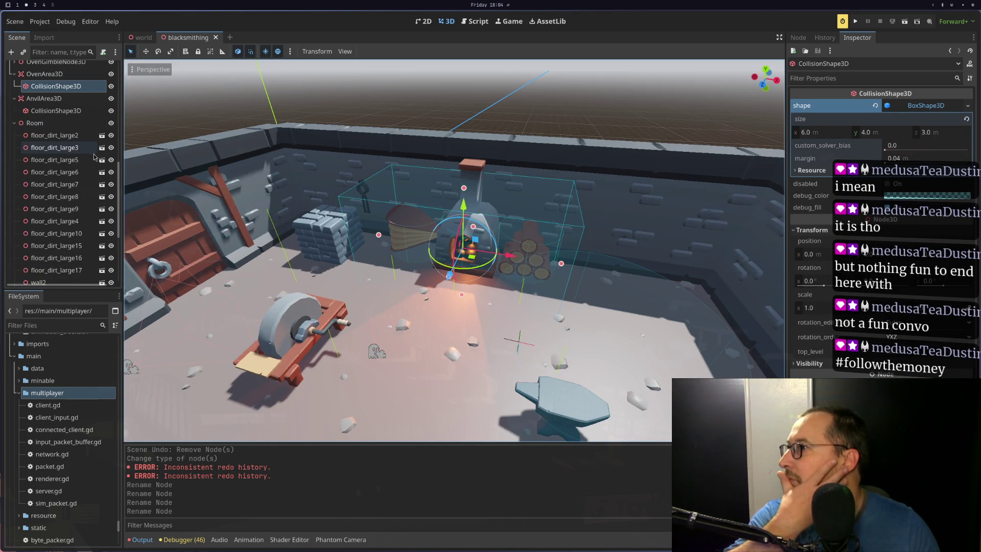
# - Expand and collapse the Room node, checking wall2 and wall3 beside the forge
pyautogui.click(15, 123)
pyautogui.click(14, 124)
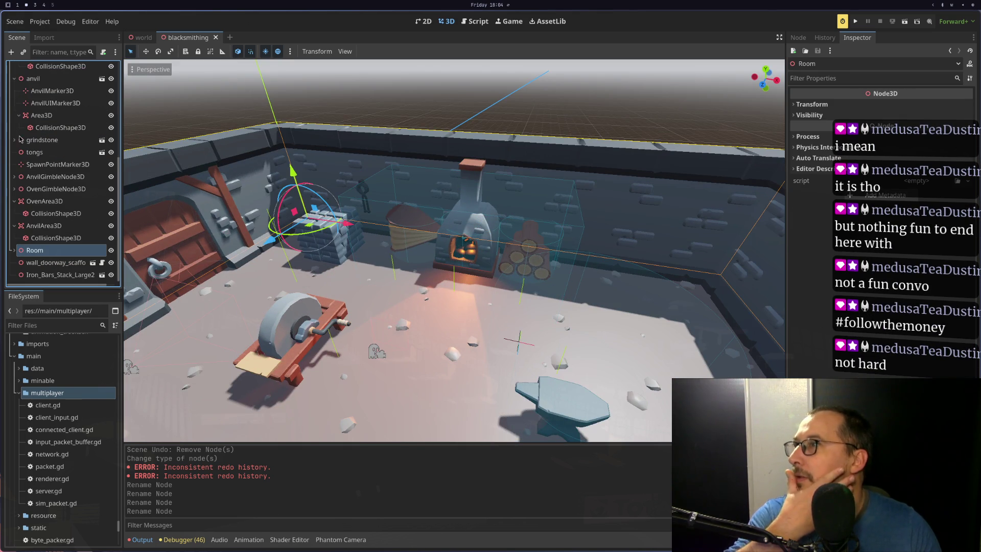
pyautogui.click(14, 256)
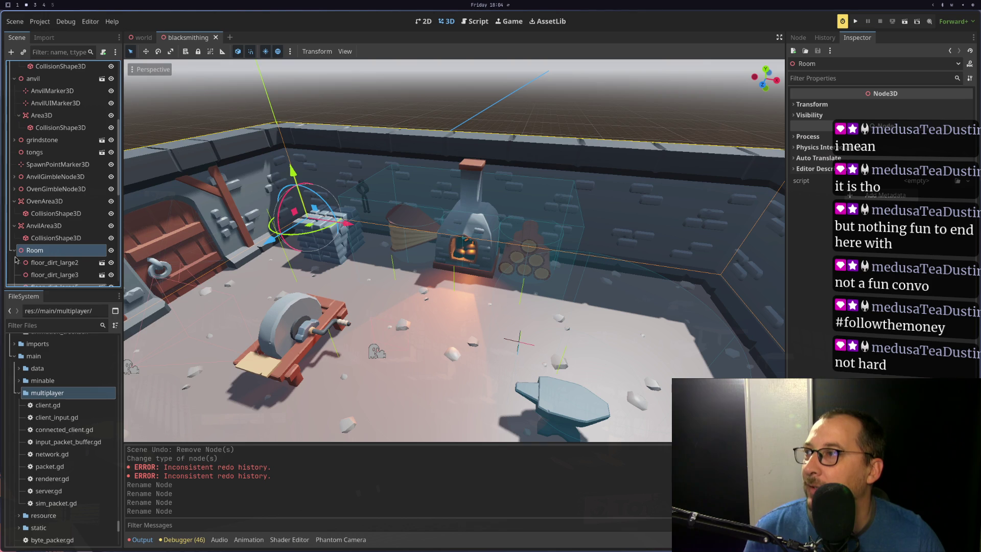
pyautogui.click(13, 253)
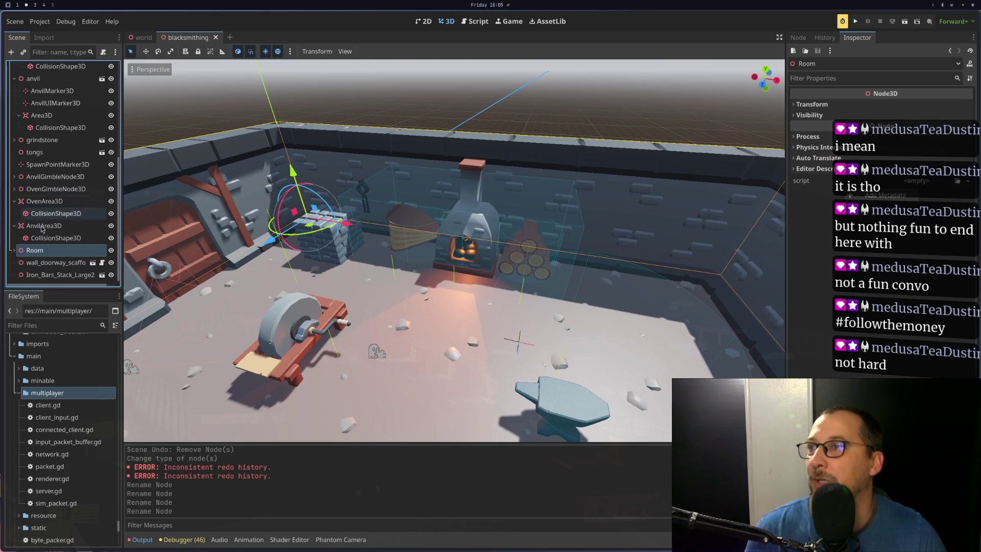
pyautogui.click(354, 196)
pyautogui.click(417, 190)
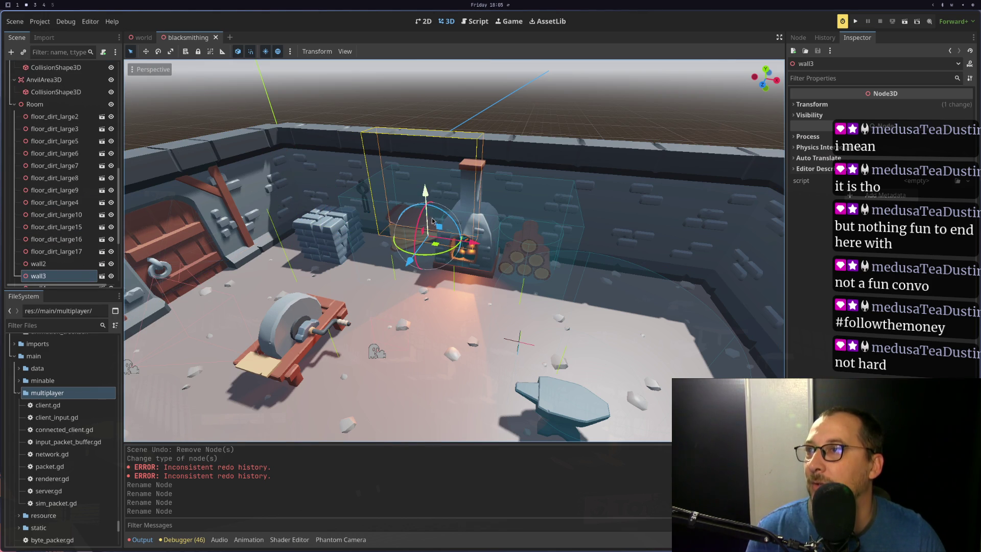
# - Collapse the bellows, oven, fuel and anvil nodes down to the top-level tree
pyautogui.scroll(5, 43, 192)
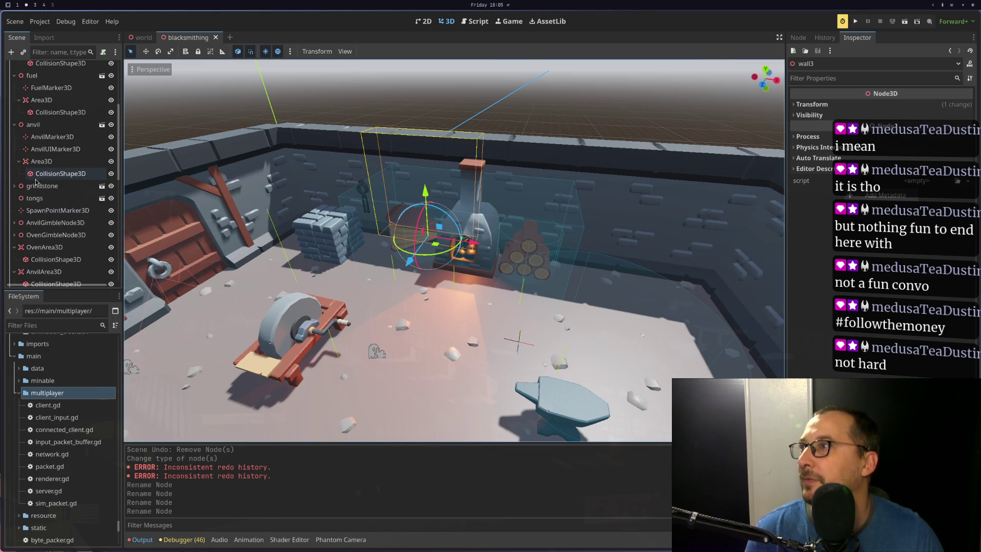
pyautogui.scroll(3, 44, 193)
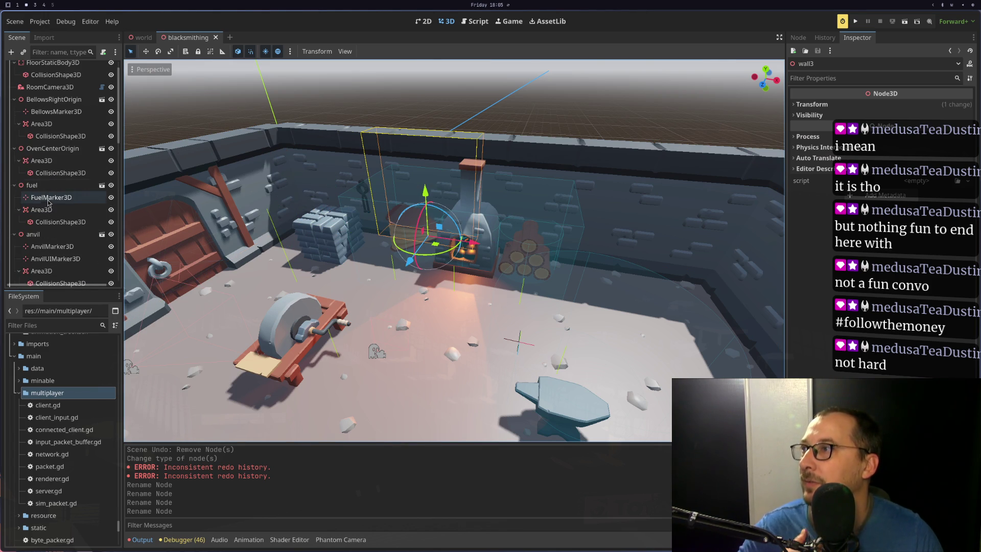
pyautogui.click(19, 209)
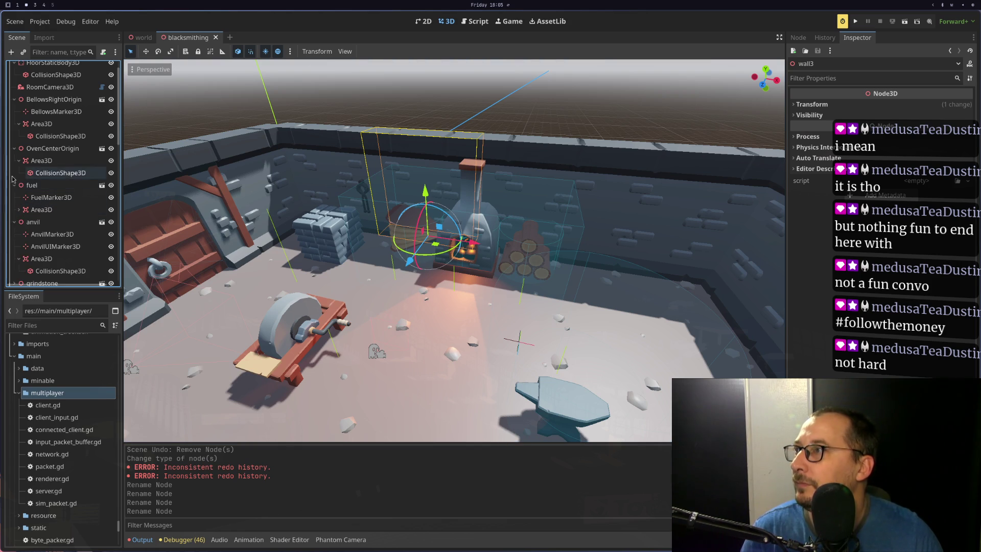
pyautogui.click(19, 161)
pyautogui.click(19, 124)
pyautogui.scroll(1, 17, 130)
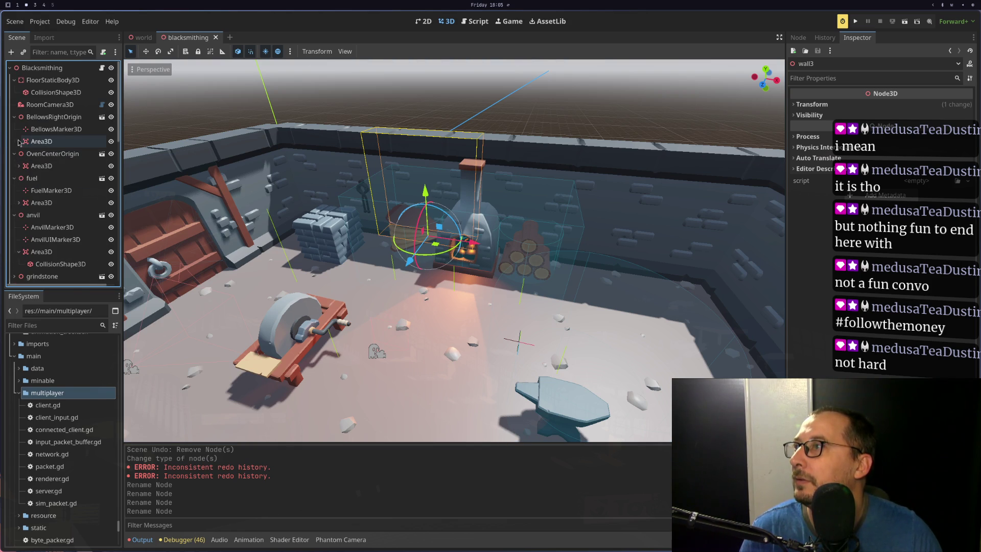
pyautogui.click(14, 117)
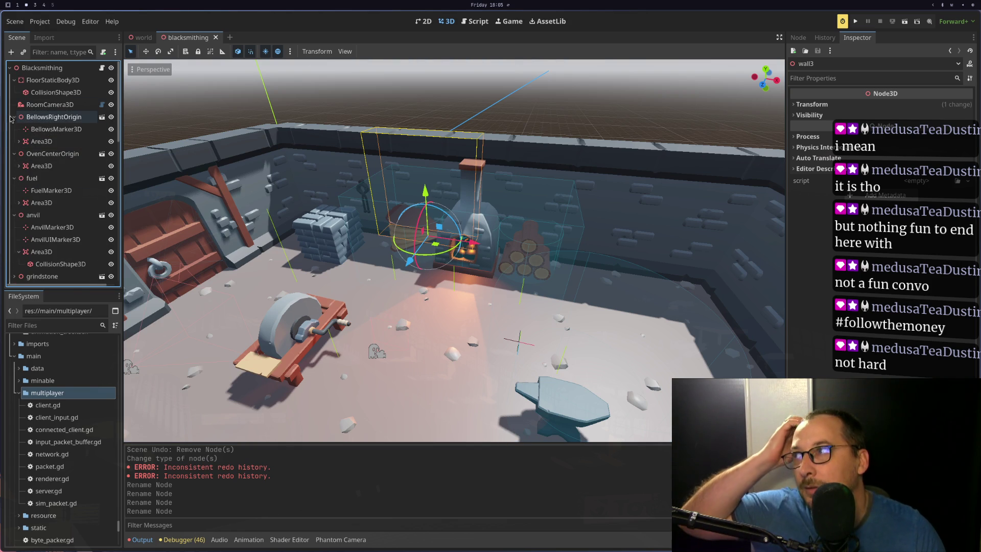
pyautogui.click(14, 129)
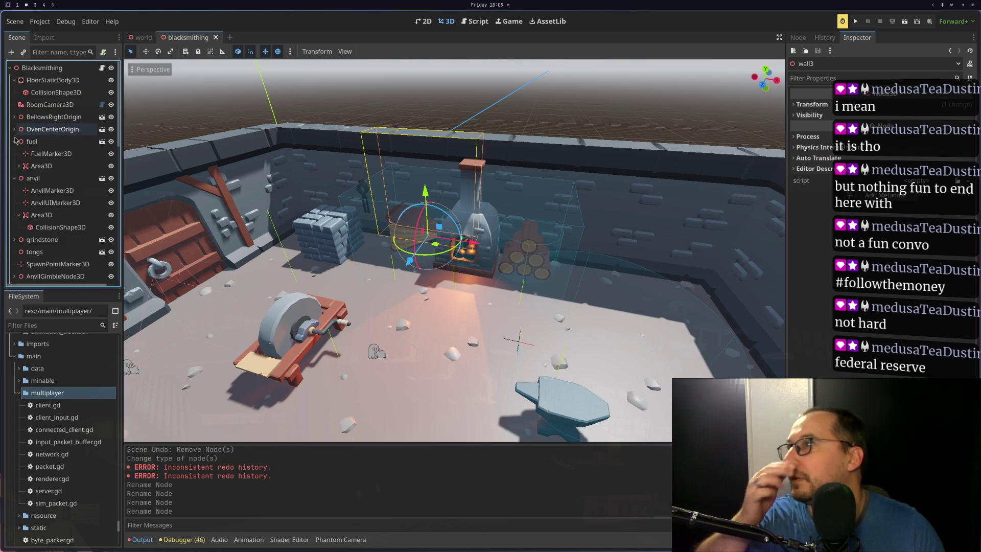
pyautogui.click(15, 142)
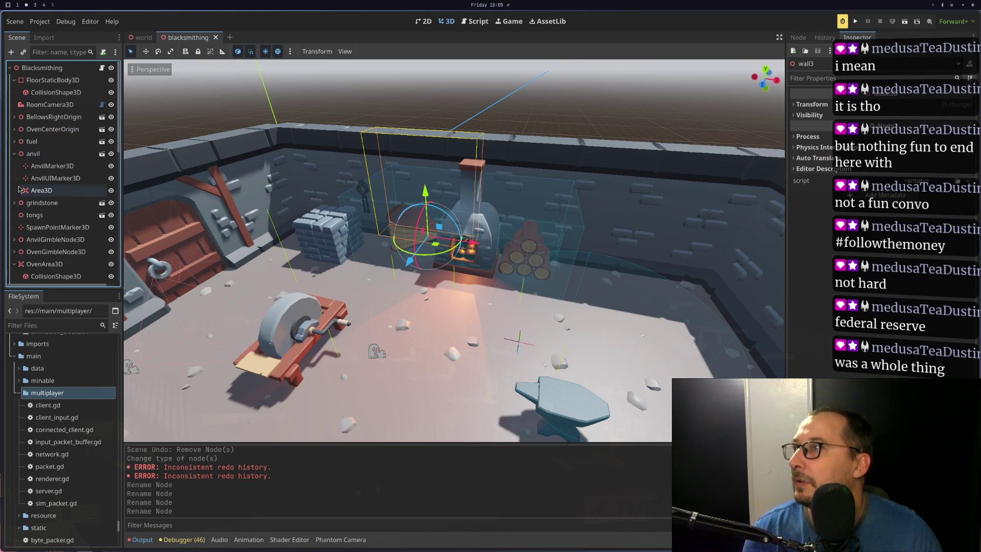
pyautogui.click(14, 154)
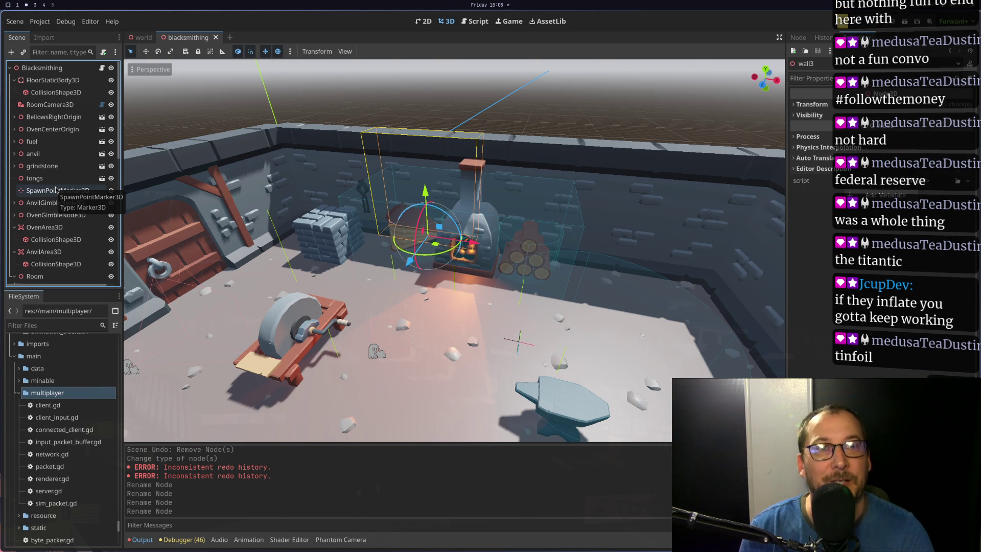
pyautogui.scroll(-3, 136, 145)
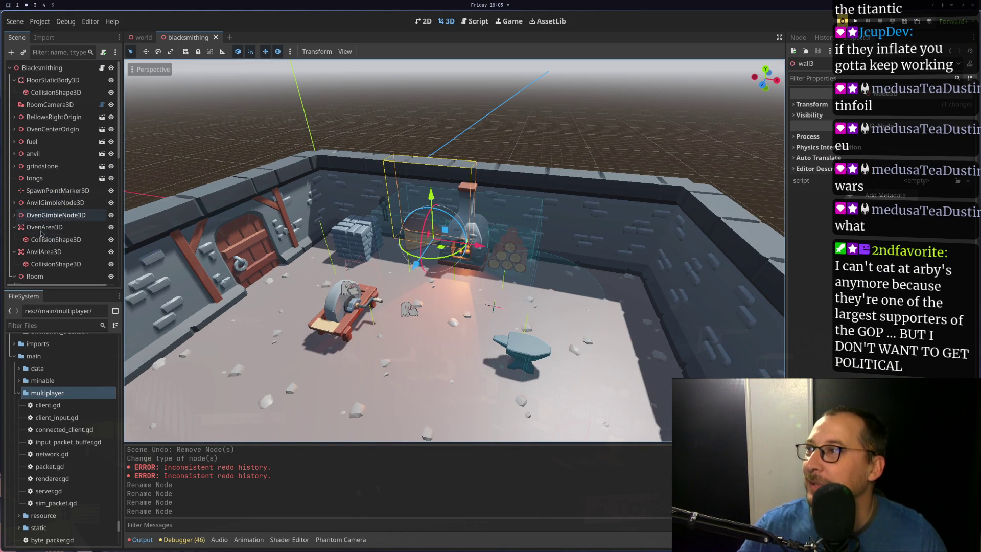
# - Check floor_dirt_large4 and the oven collision shape, then bring up blacksmithing.gd in Neovim
pyautogui.press('super+1')
pyautogui.press('super+2')
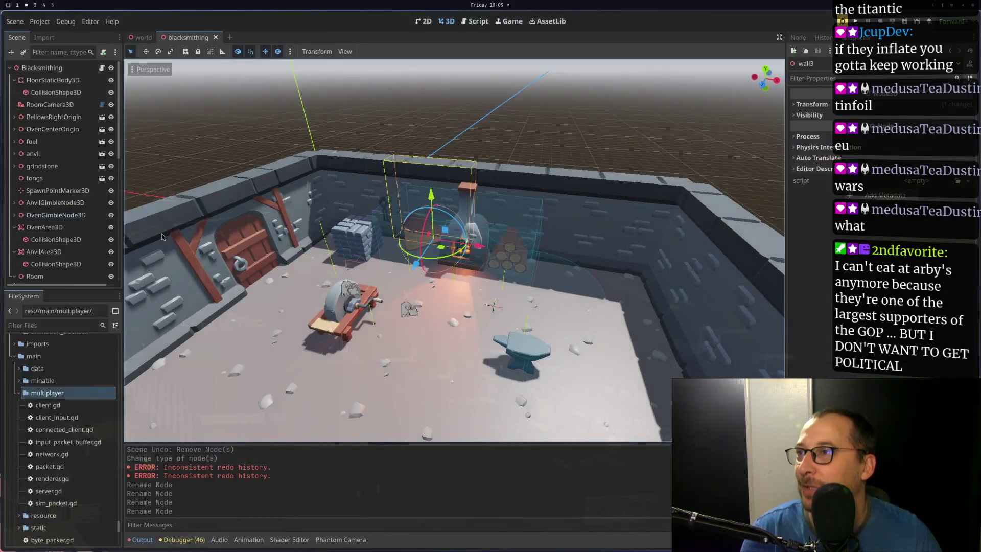
pyautogui.press('super+1')
pyautogui.press('super+2')
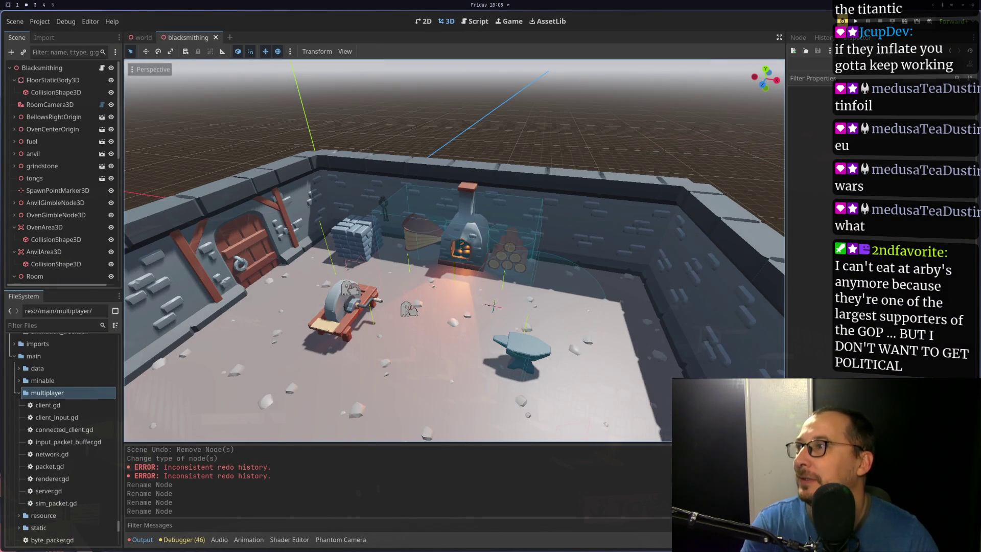
pyautogui.press('super+1')
pyautogui.press('super+2')
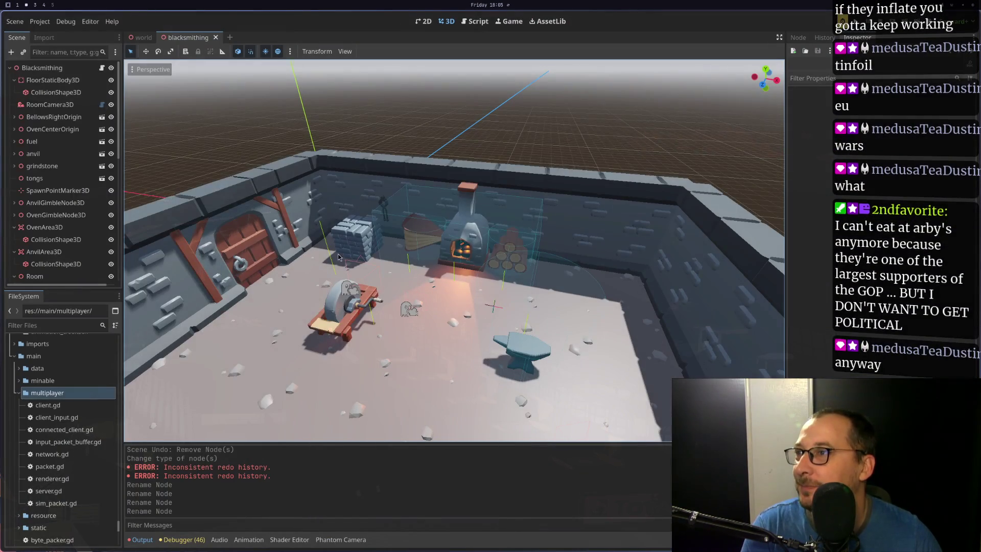
pyautogui.click(399, 243)
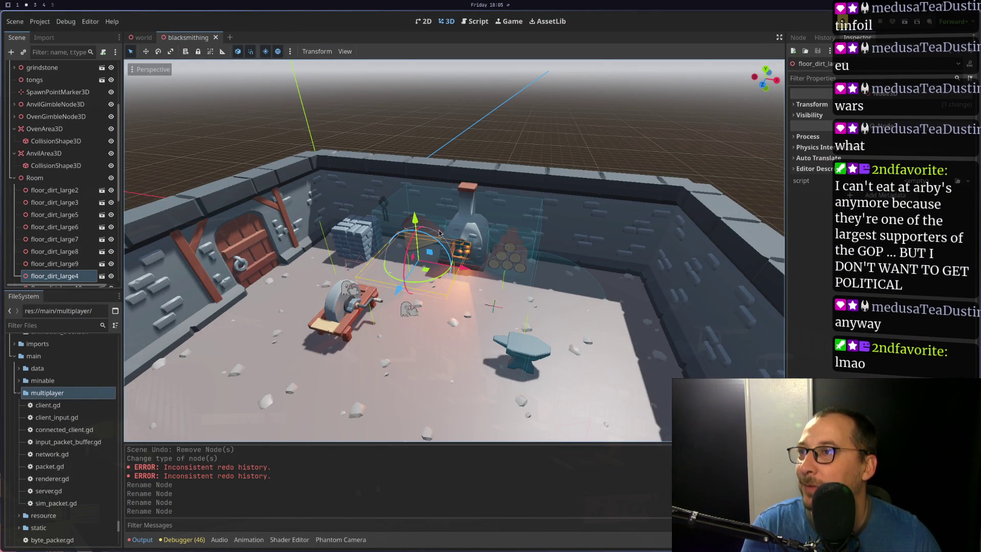
pyautogui.click(489, 229)
pyautogui.press('super+3')
pyautogui.press('super+1')
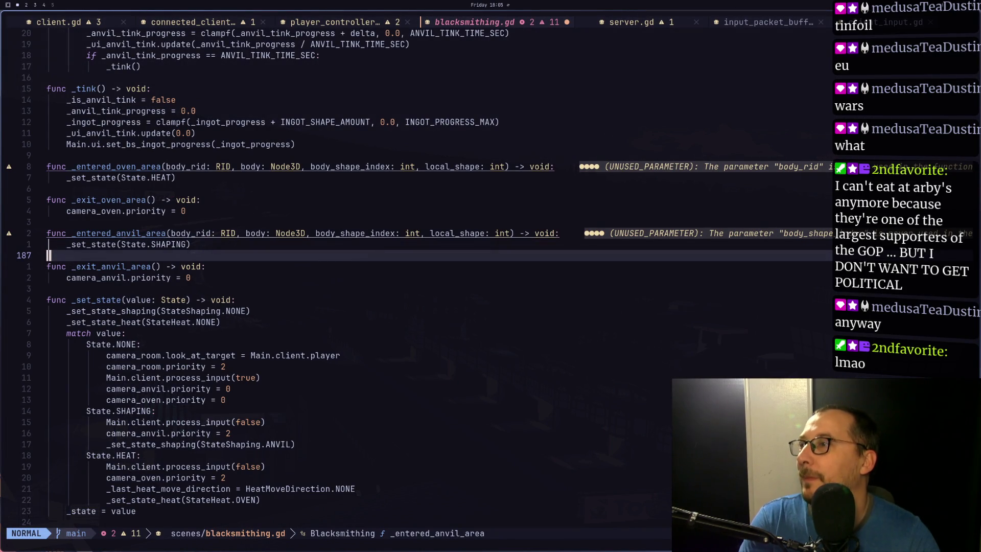
# - Paste exported Area3D variables area_3d_oven and area_3d_anvil above the marker_fuel export
pyautogui.scroll(5, 337, 256)
pyautogui.click(153, 77)
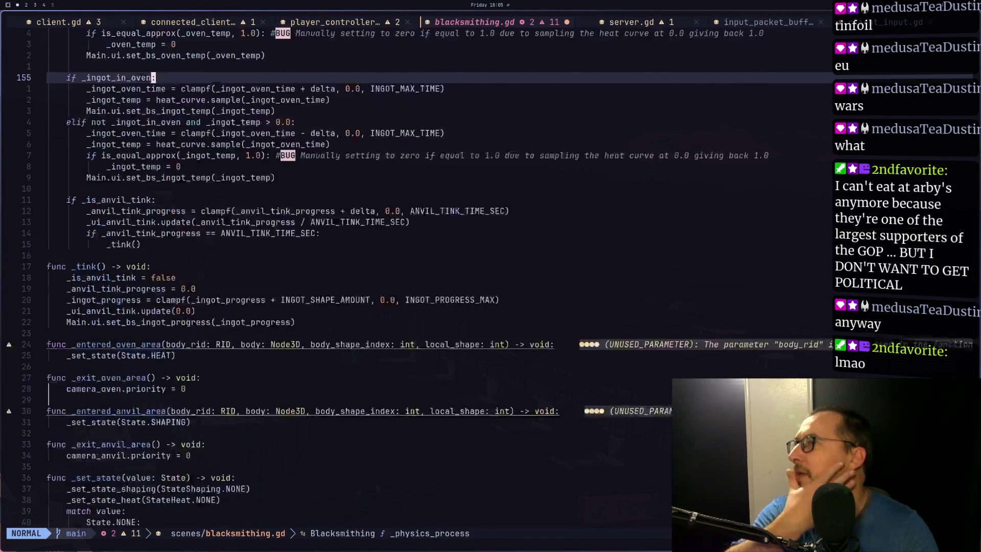
pyautogui.press('k')
pyautogui.press('k')
pyautogui.press('k')
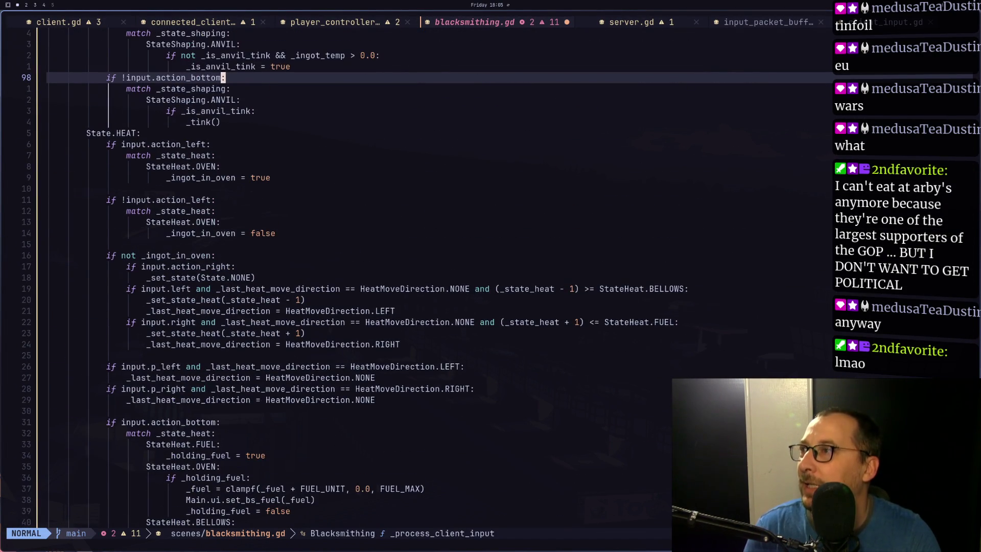
pyautogui.press('k')
pyautogui.press('k')
pyautogui.press('k')
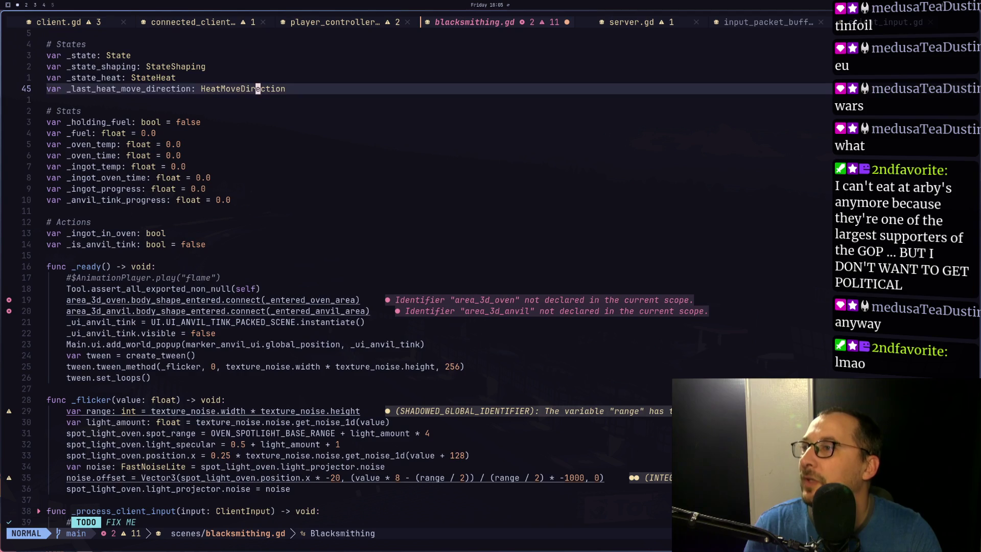
pyautogui.press('j')
pyautogui.press('j')
pyautogui.press('j')
pyautogui.press('}')
pyautogui.press('k')
pyautogui.press('k')
pyautogui.press('k')
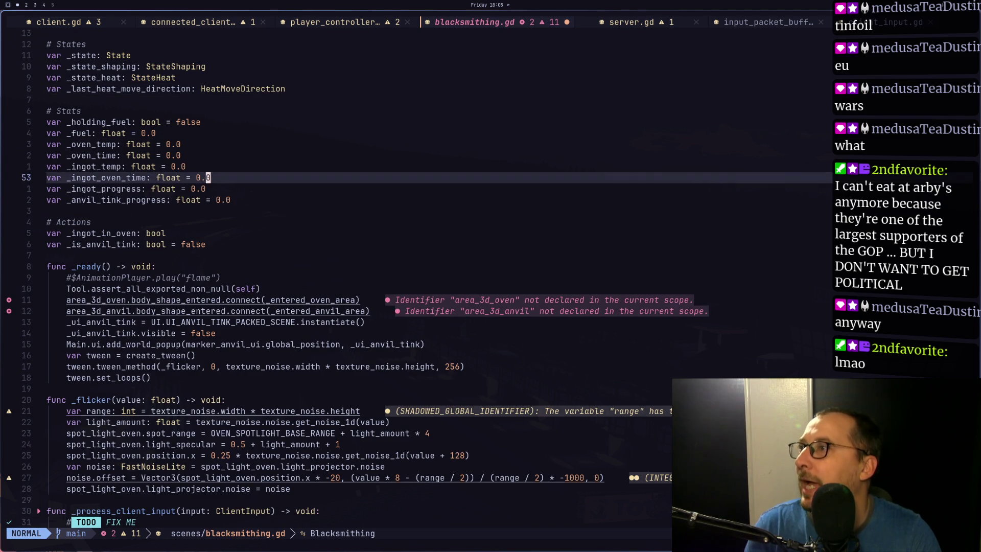
pyautogui.press('j')
pyautogui.press('j')
pyautogui.press('j')
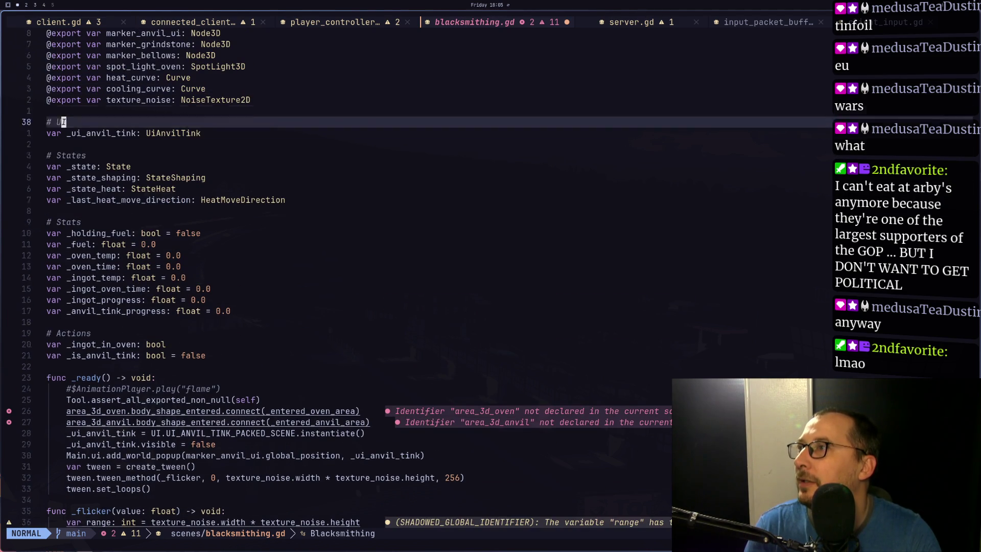
pyautogui.press('k')
pyautogui.press('k')
pyautogui.press('k')
pyautogui.press('j')
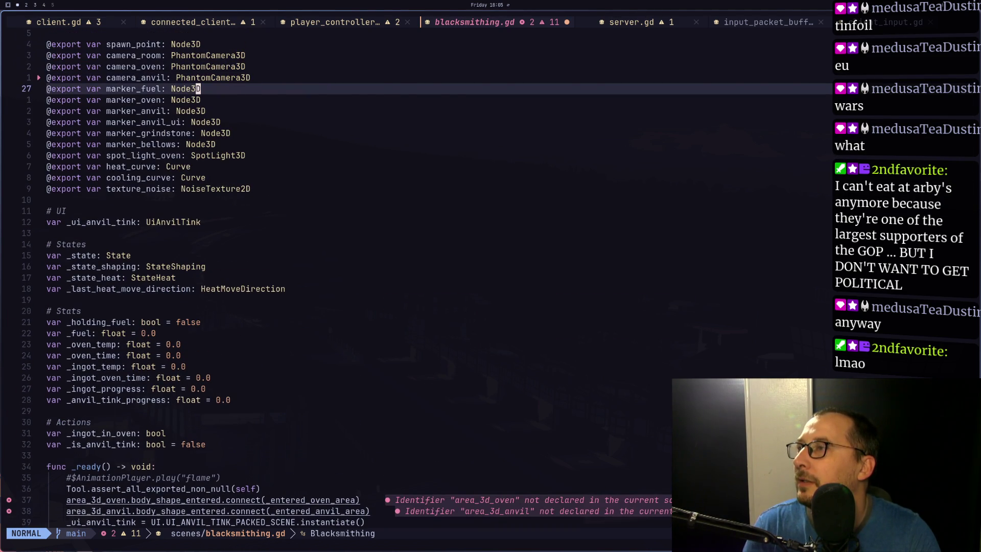
pyautogui.press('P')
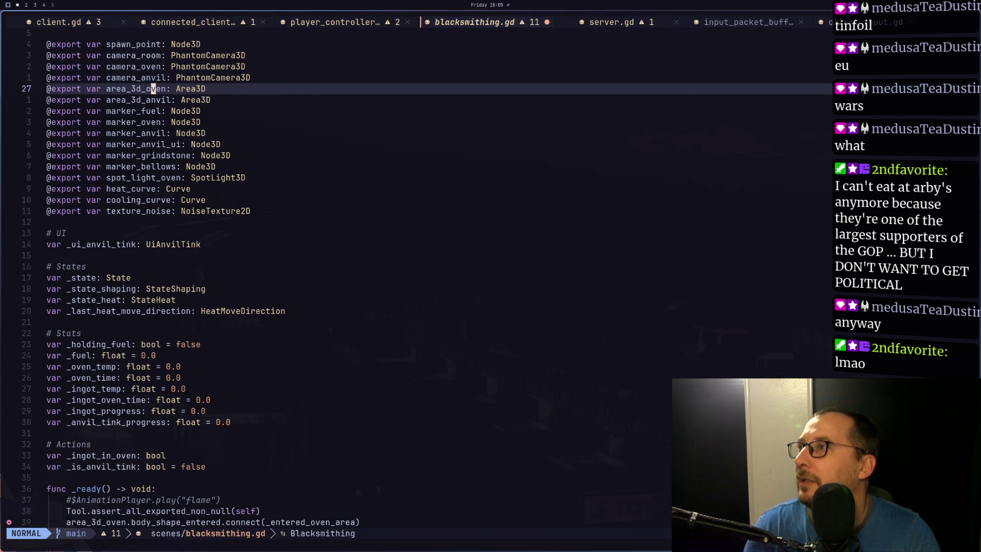
# - Rename them to area_3d_heating and area_3d_shaping and save with :w
pyautogui.write('dw')
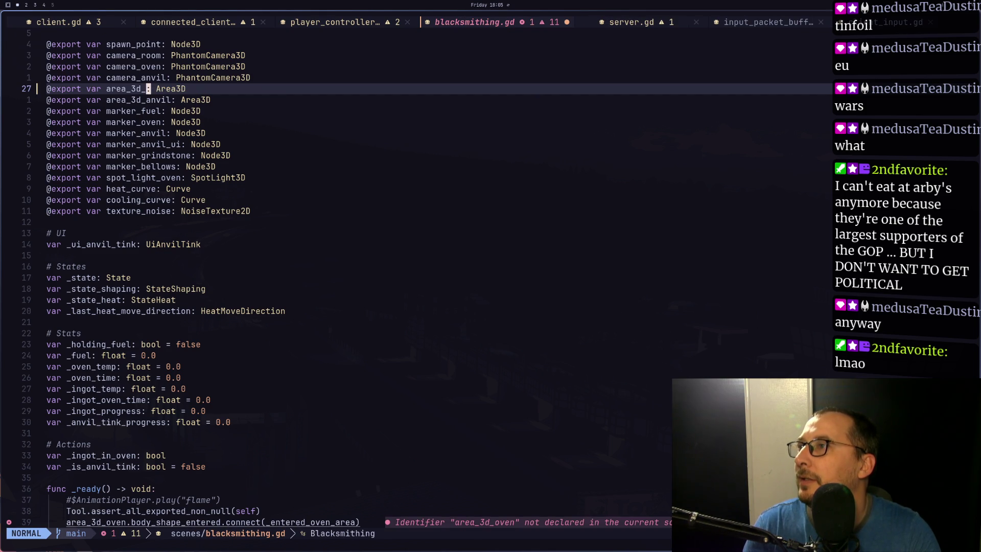
pyautogui.write('heating')
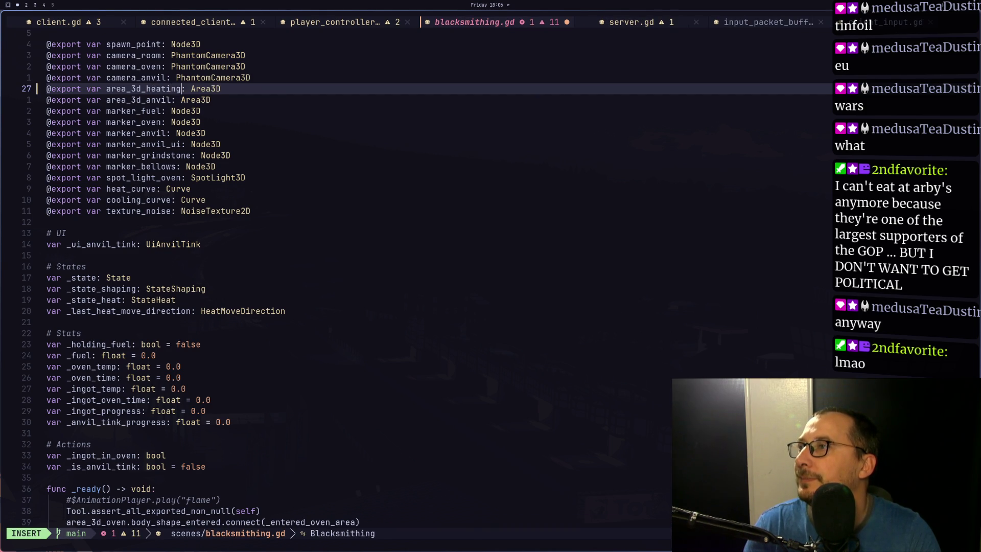
pyautogui.press('Escape')
pyautogui.press('j')
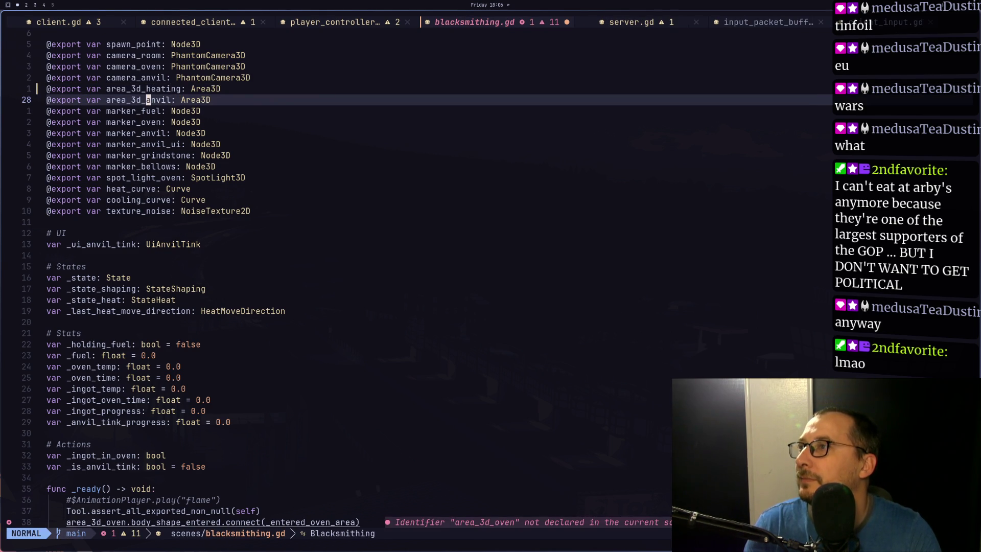
pyautogui.write('shapi')
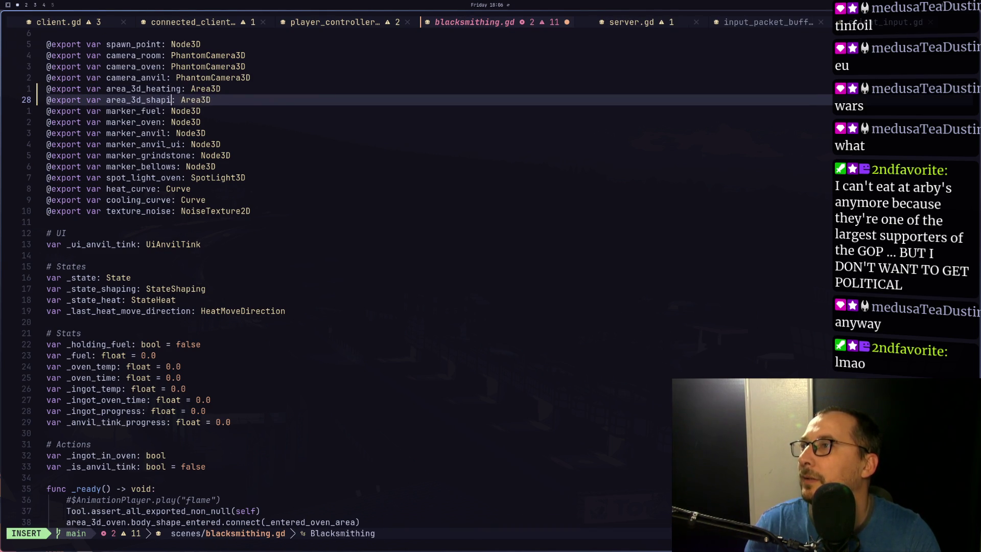
pyautogui.write('ng')
pyautogui.press('Escape')
pyautogui.write(':w')
pyautogui.press('Return')
# - Rename _entered_oven_area to _entered_heating_area, correcting the 'heartin' typo
pyautogui.press('j')
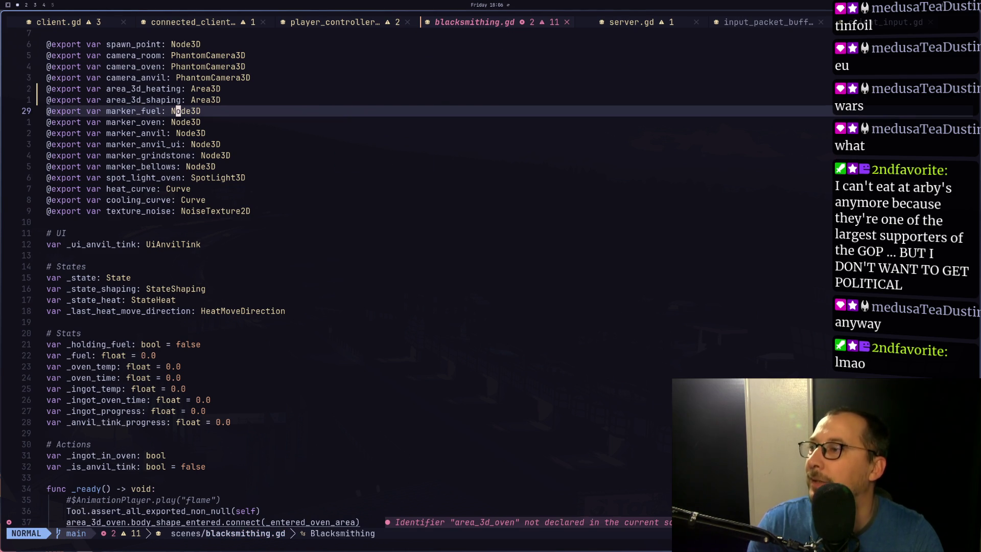
pyautogui.press('j')
pyautogui.press('j')
pyautogui.press('j')
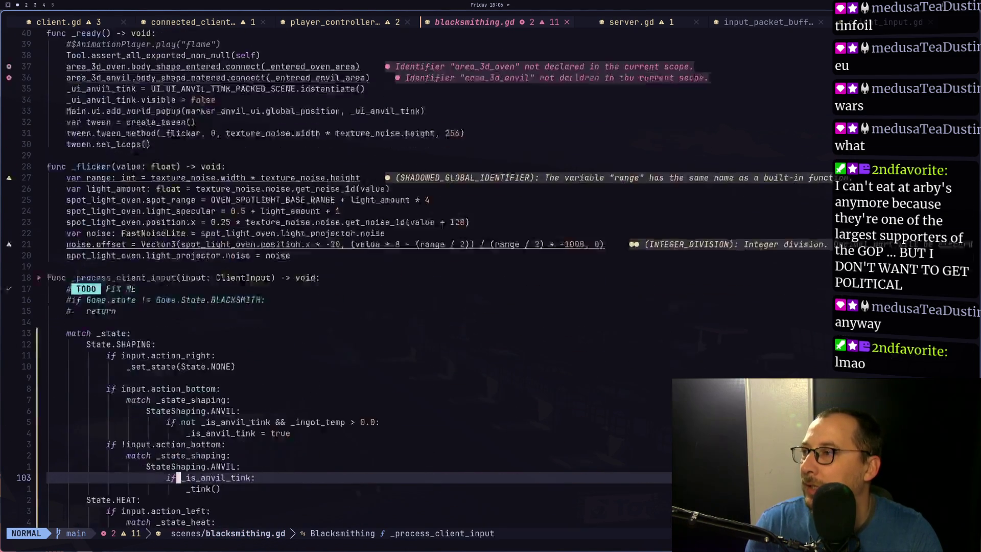
pyautogui.press('j')
pyautogui.press('j')
pyautogui.press('j')
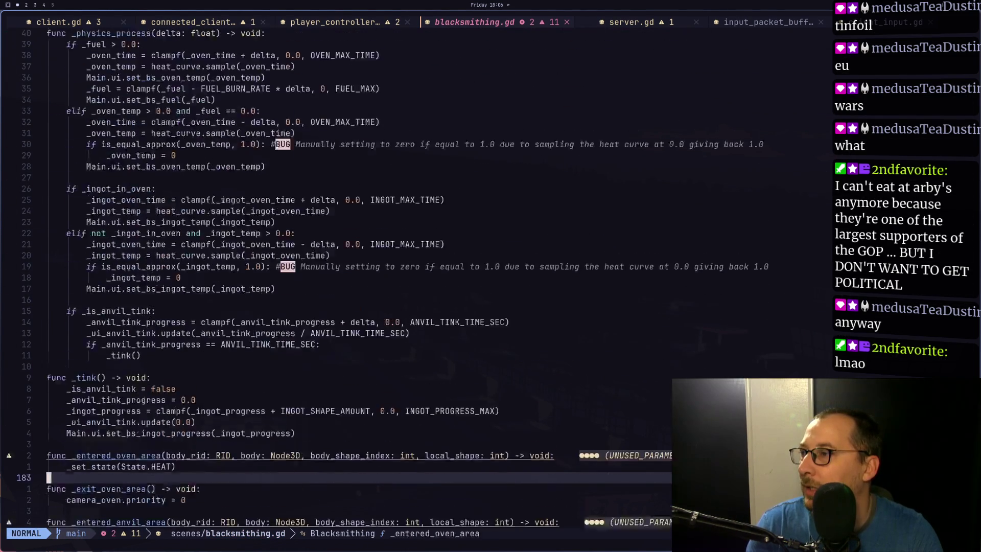
pyautogui.press('j')
pyautogui.press('j')
pyautogui.press('j')
pyautogui.press('k')
pyautogui.press('k')
pyautogui.press('k')
pyautogui.press('k')
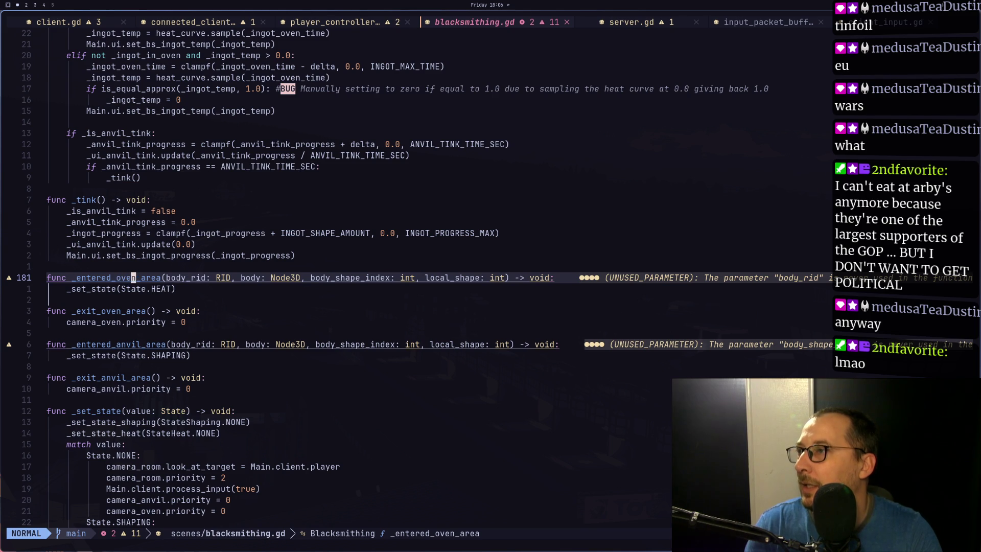
pyautogui.press('T')
pyautogui.press('_')
pyautogui.press('c')
pyautogui.press('t')
pyautogui.press('_')
pyautogui.write('heartin')
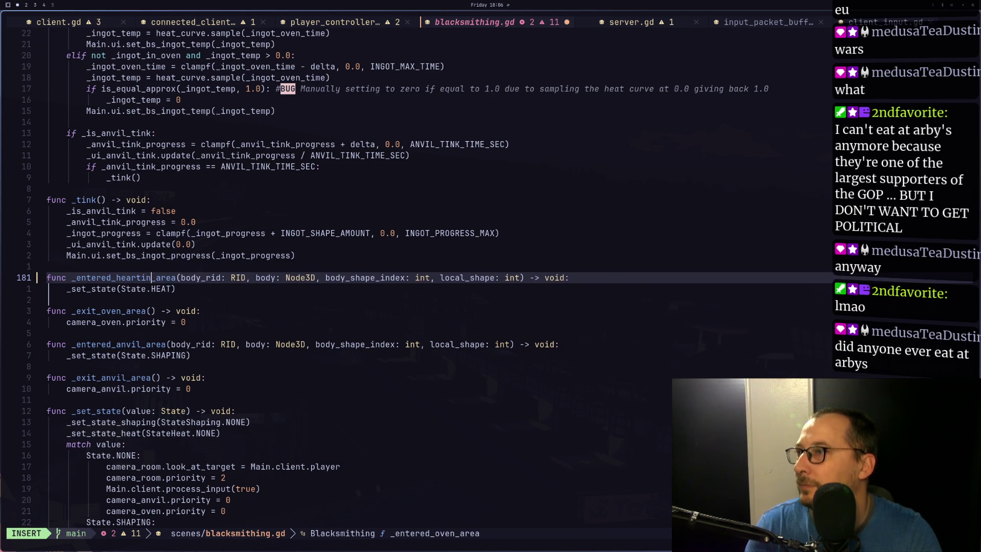
pyautogui.press('BackSpace')
pyautogui.press('BackSpace')
pyautogui.press('BackSpace')
pyautogui.write('ting')
pyautogui.press('Escape')
# - Rename the oven exit handler to _exit_heating_area
pyautogui.press('j')
pyautogui.press('j')
pyautogui.press('j')
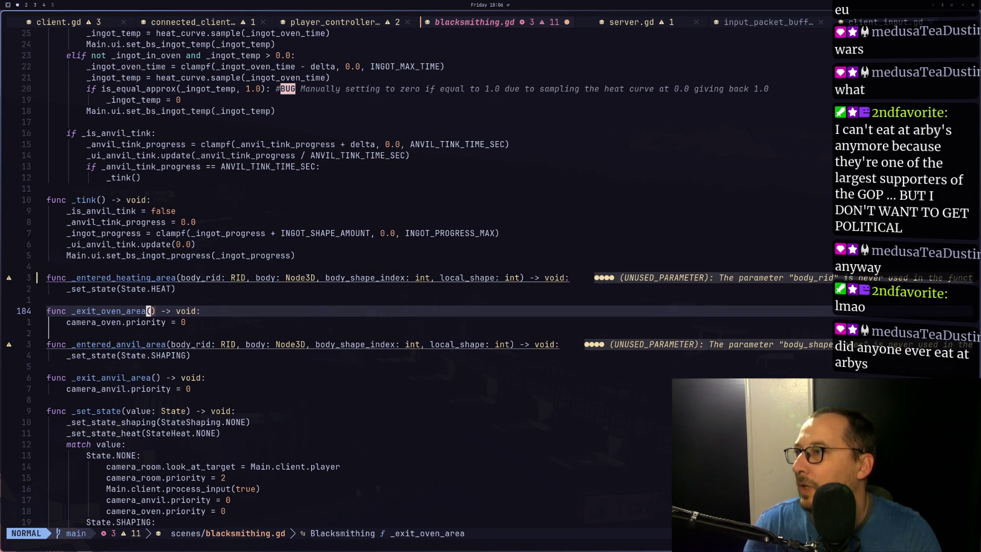
pyautogui.press('h')
pyautogui.press('h')
pyautogui.press('h')
pyautogui.press('j')
pyautogui.press('k')
pyautogui.press('h')
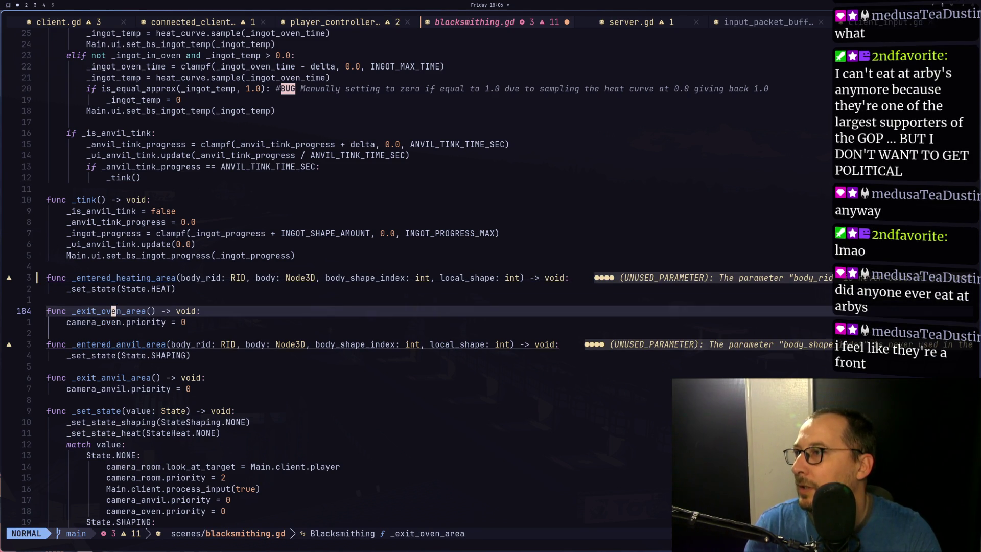
pyautogui.press('T')
pyautogui.press('_')
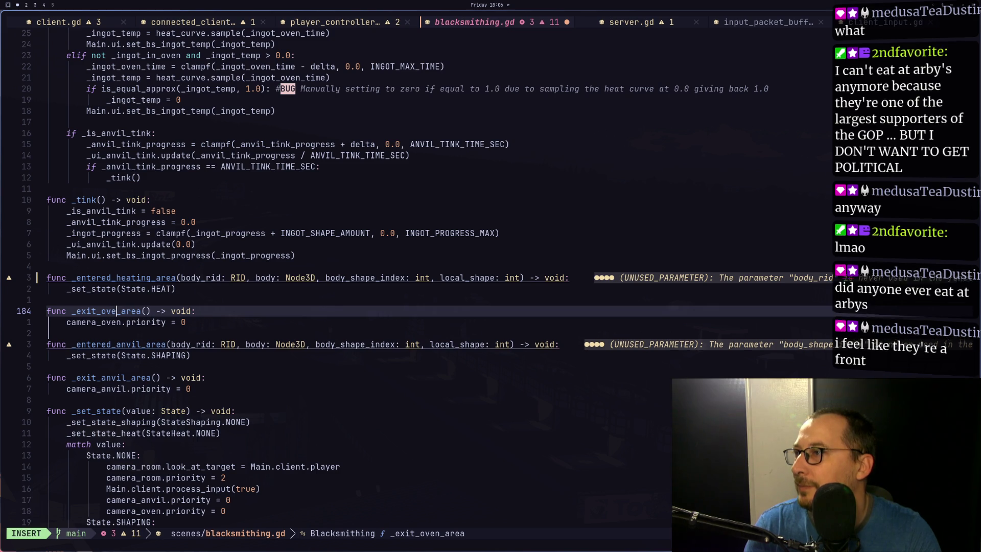
pyautogui.press('c')
pyautogui.press('t')
pyautogui.press('_')
pyautogui.press('Escape')
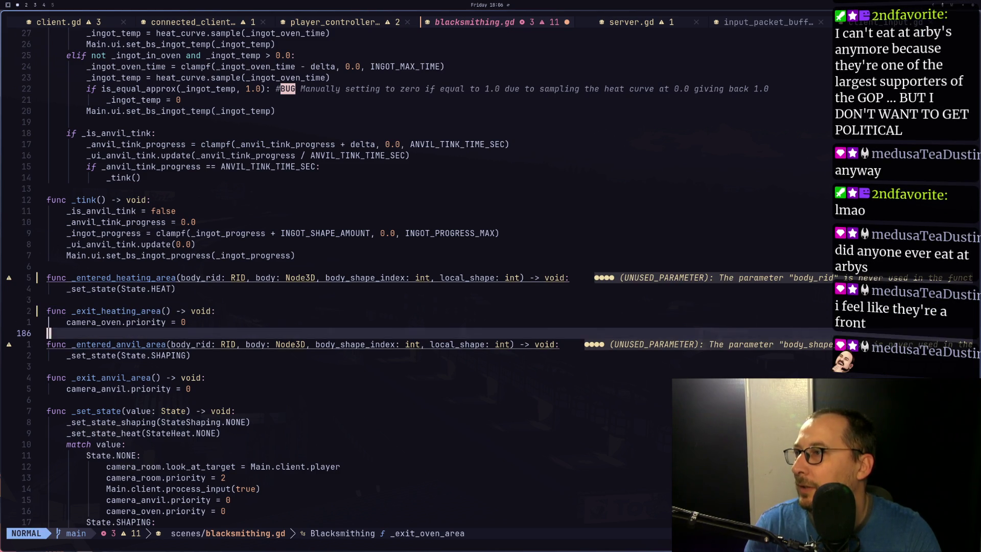
# - Rename the anvil handlers to _entered_shaping_area and _exit_shaping_area, then jump back toward _ready
pyautogui.press('j')
pyautogui.press('j')
pyautogui.press('j')
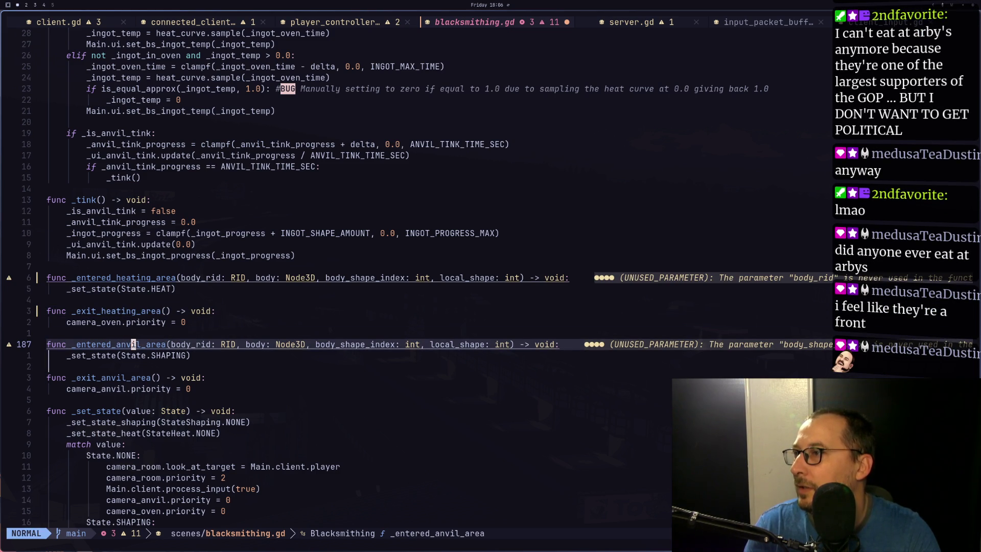
pyautogui.press('BackSpace')
pyautogui.press('BackSpace')
pyautogui.press('BackSpace')
pyautogui.write('shap')
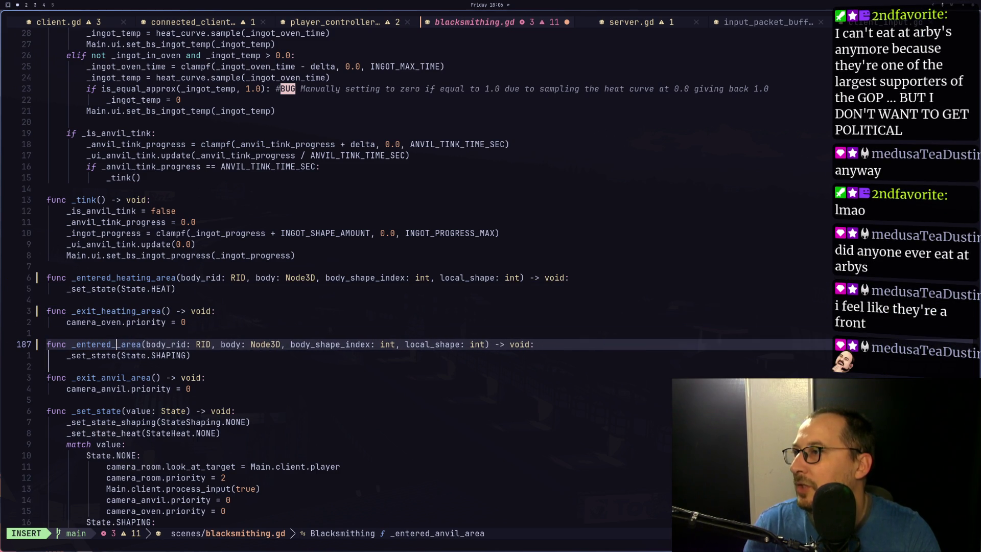
pyautogui.write('ing')
pyautogui.press('Escape')
pyautogui.press('j')
pyautogui.press('j')
pyautogui.press('j')
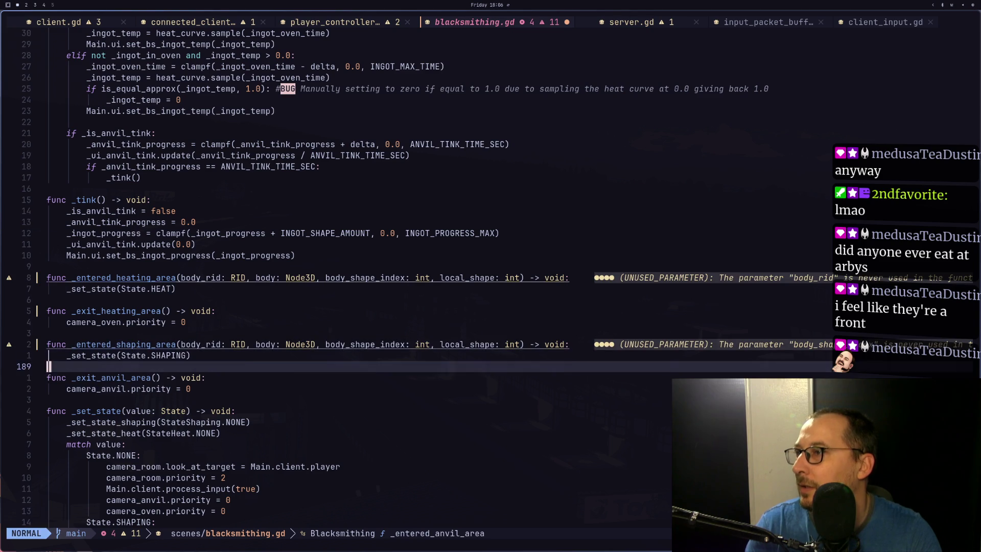
pyautogui.press('a')
pyautogui.press('BackSpace')
pyautogui.press('BackSpace')
pyautogui.write('shap')
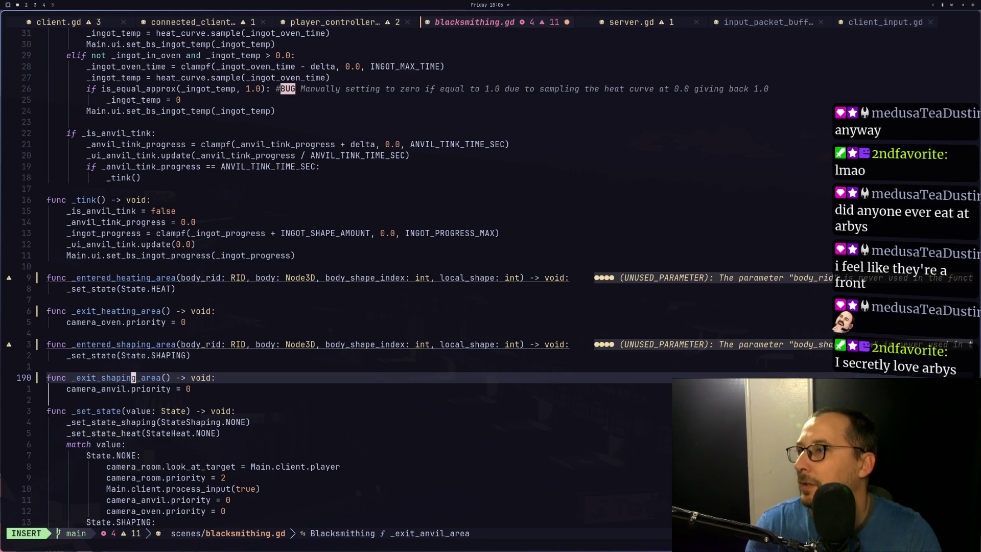
pyautogui.write('ing')
pyautogui.press('Escape')
pyautogui.hotkey('ctrl', 'o')
pyautogui.hotkey('ctrl', 'o')
pyautogui.hotkey('ctrl', 'o')
pyautogui.hotkey('ctrl', 'o')
pyautogui.hotkey('ctrl', 'o')
pyautogui.hotkey('ctrl', 'o')
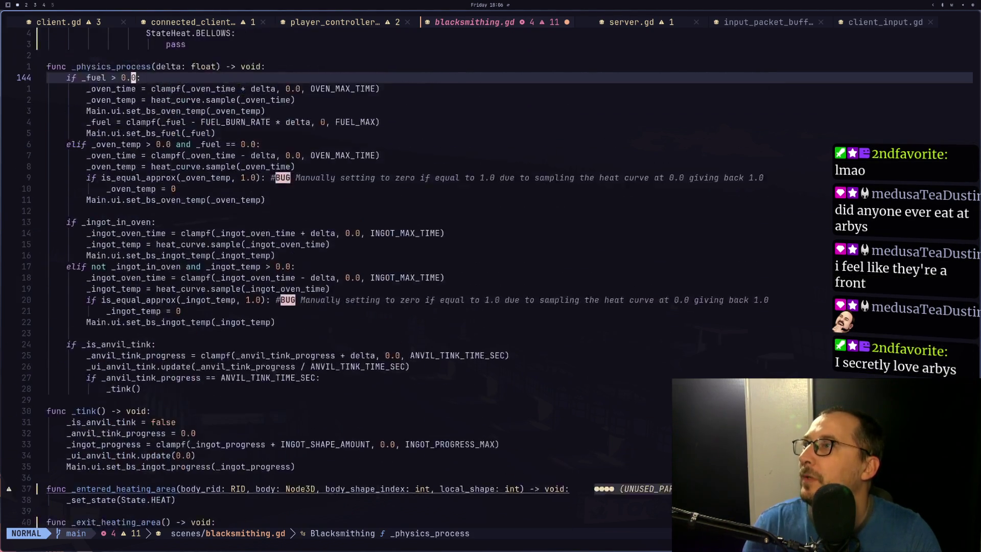
pyautogui.hotkey('ctrl', 'o')
pyautogui.hotkey('ctrl', 'o')
pyautogui.hotkey('ctrl', 'o')
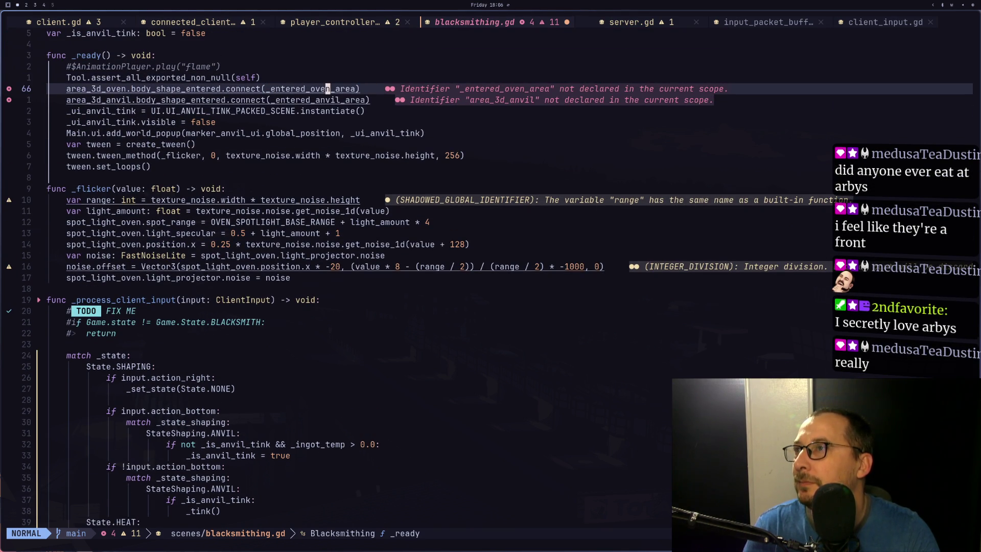
# - Rename the two connected callbacks in _ready to _entered_heating_area and _entered_shaping_area
pyautogui.press('h')
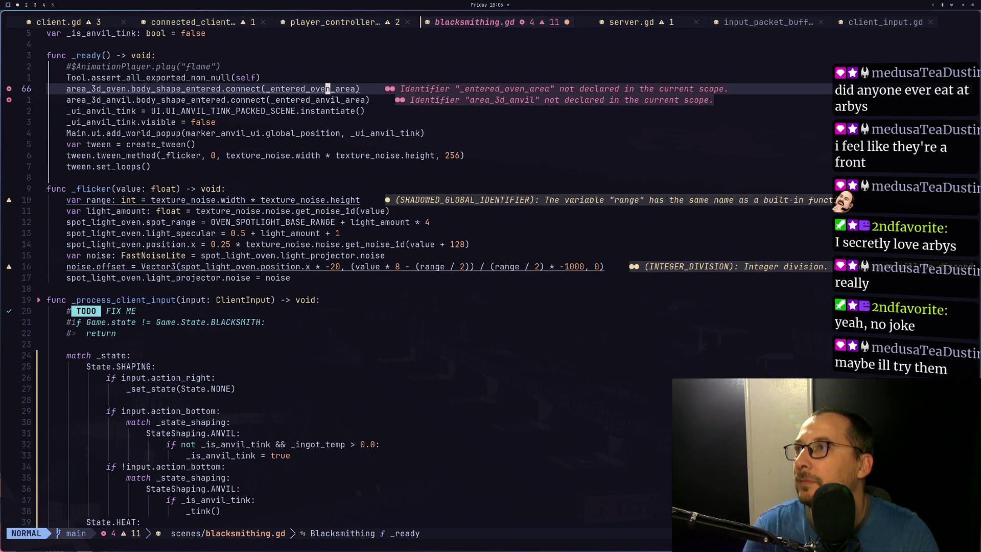
pyautogui.press('h')
pyautogui.press('c')
pyautogui.press('t')
pyautogui.press('_')
pyautogui.write('heating')
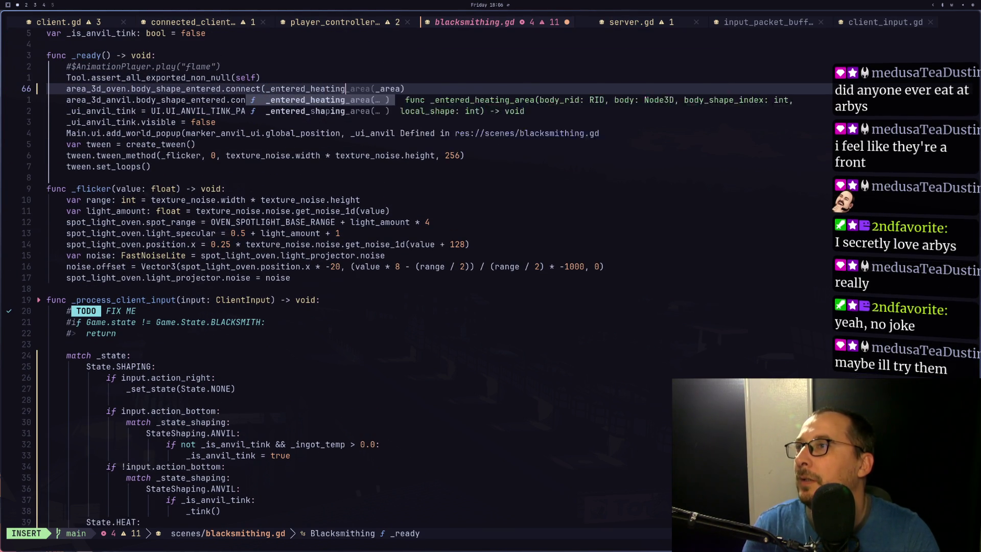
pyautogui.press('Escape')
pyautogui.press('j')
pyautogui.press('F')
pyautogui.press('_')
pyautogui.press('l')
pyautogui.press('c')
pyautogui.press('t')
pyautogui.press('_')
pyautogui.write('hsa')
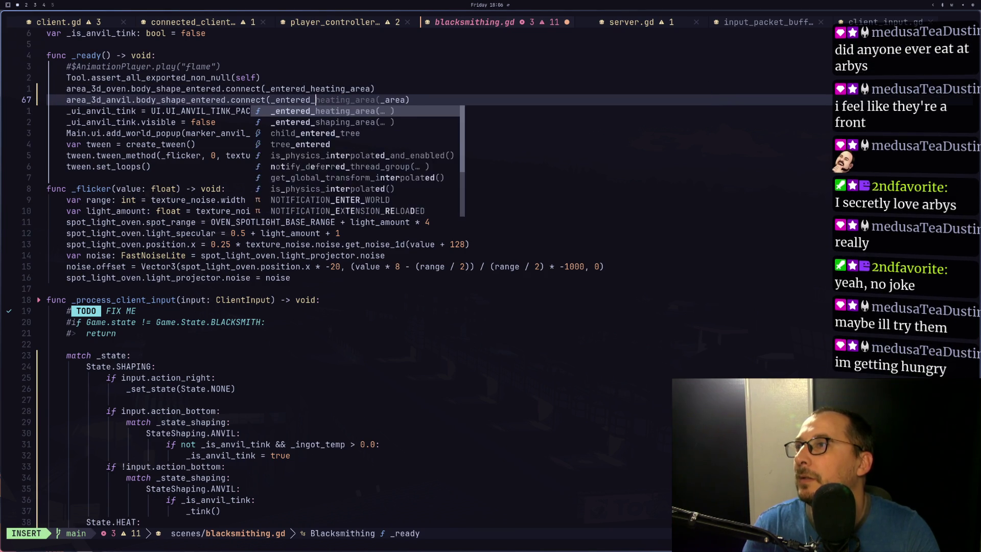
pyautogui.press('BackSpace')
pyautogui.press('BackSpace')
pyautogui.press('BackSpace')
pyautogui.write('shapin')
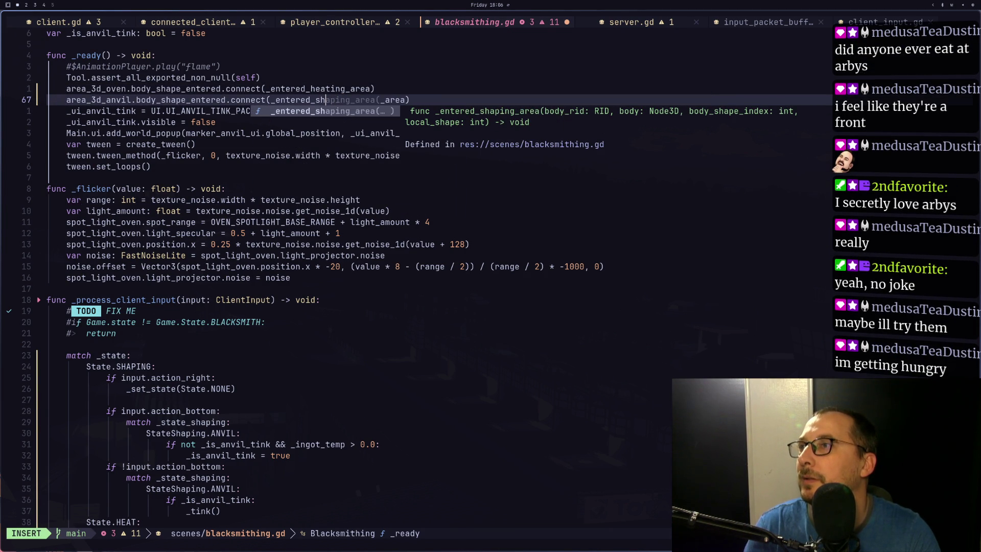
pyautogui.write('g')
pyautogui.press('Escape')
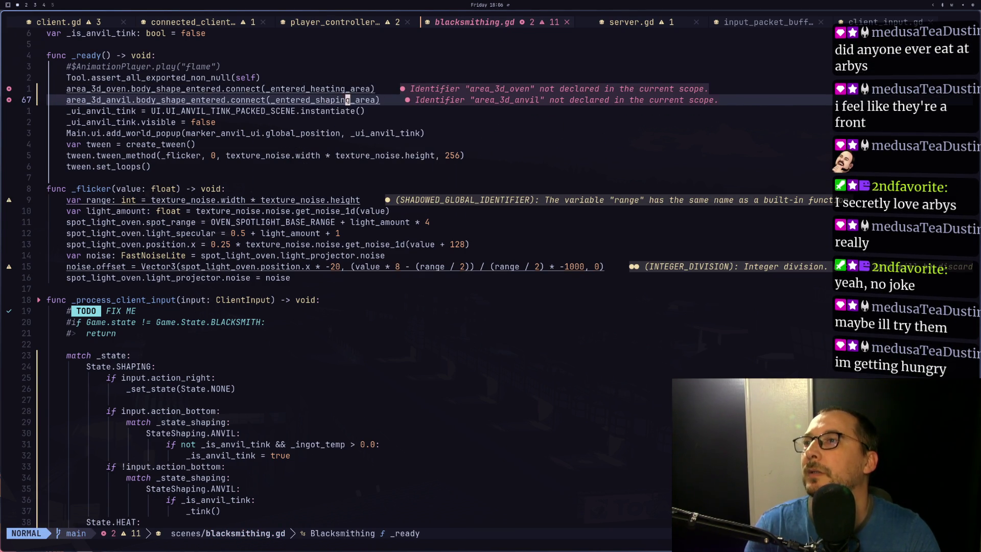
# - Switch the connected area variables to area_3d_heating and area_3d_shaping using completion
pyautogui.press('b')
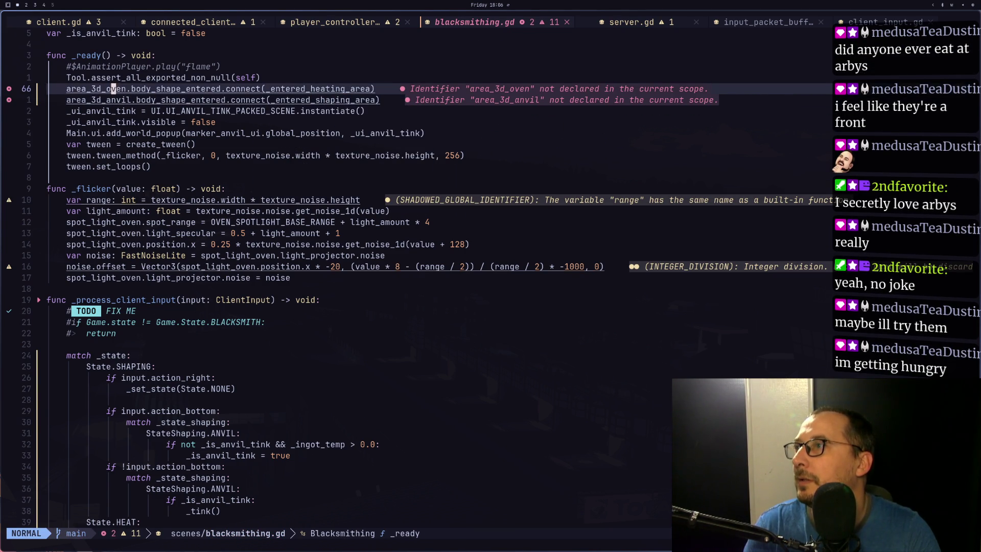
pyautogui.press('k')
pyautogui.press('h')
pyautogui.press('h')
pyautogui.press('h')
pyautogui.press('BackSpace')
pyautogui.press('BackSpace')
pyautogui.press('BackSpace')
pyautogui.write('he')
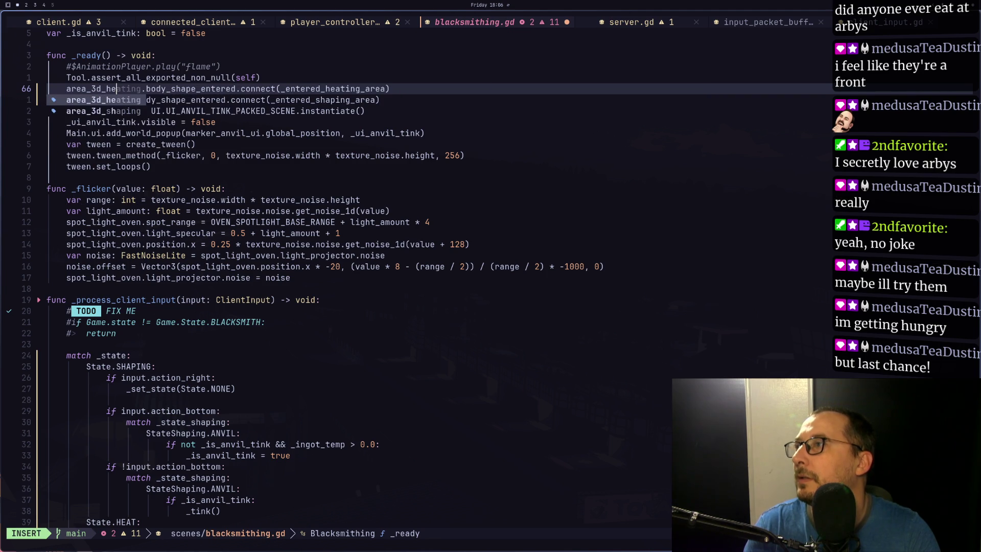
pyautogui.press('Escape')
pyautogui.press('j')
pyautogui.press('e')
pyautogui.press('a')
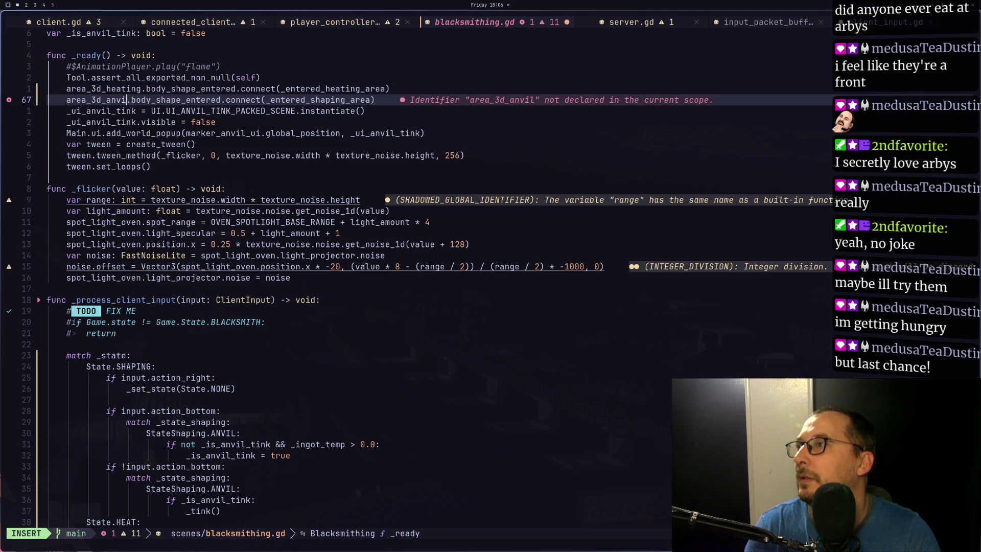
pyautogui.press('BackSpace')
pyautogui.press('BackSpace')
pyautogui.press('BackSpace')
pyautogui.write('h')
pyautogui.press('Down')
pyautogui.press('Return')
# - Save blacksmithing.gd and check Godot for cleared errors before returning to the code
pyautogui.press('Escape')
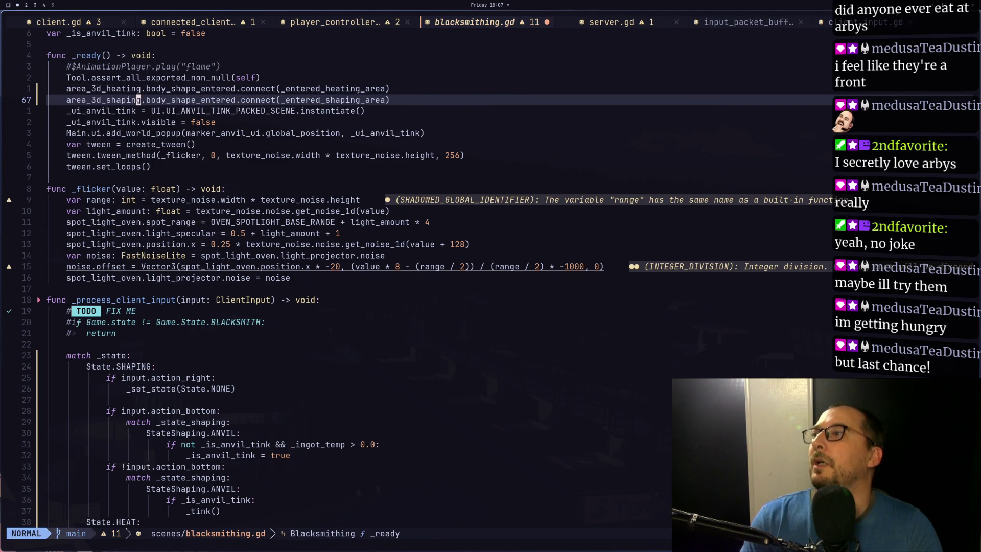
pyautogui.press(':')
pyautogui.press('super+2')
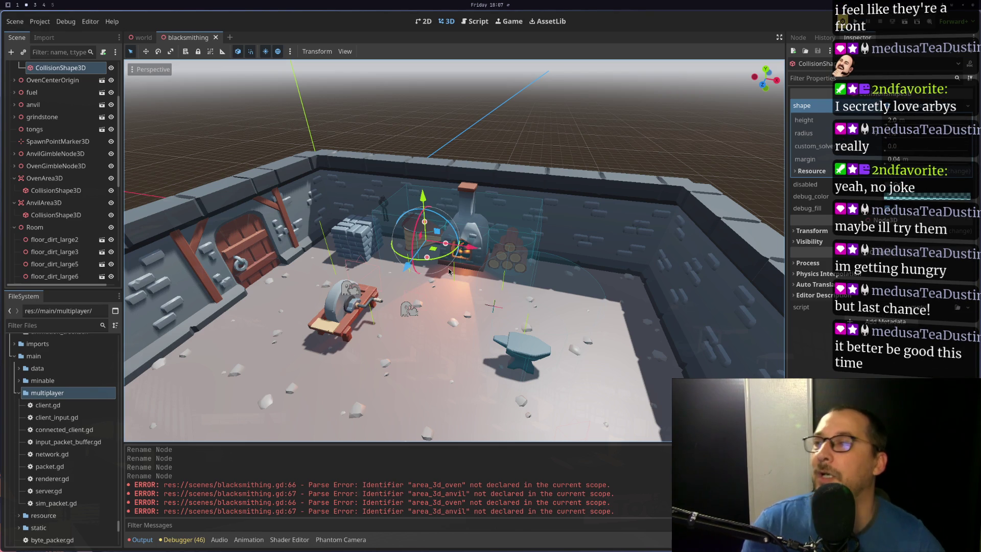
pyautogui.press('super+1')
pyautogui.click(138, 111)
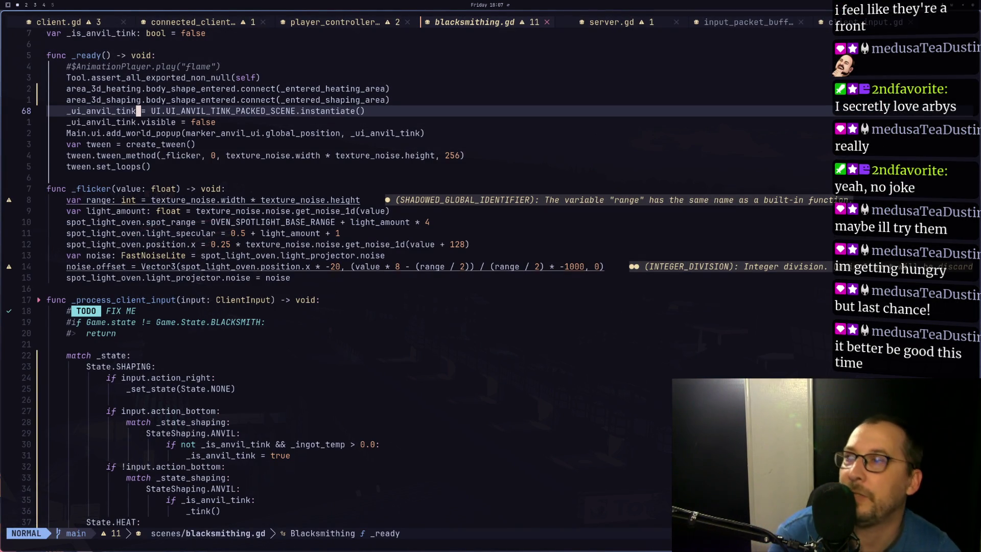
# - Delete the marker_oven and marker_anvil export lines at the top of the script
pyautogui.press('j')
pyautogui.press('j')
pyautogui.press('j')
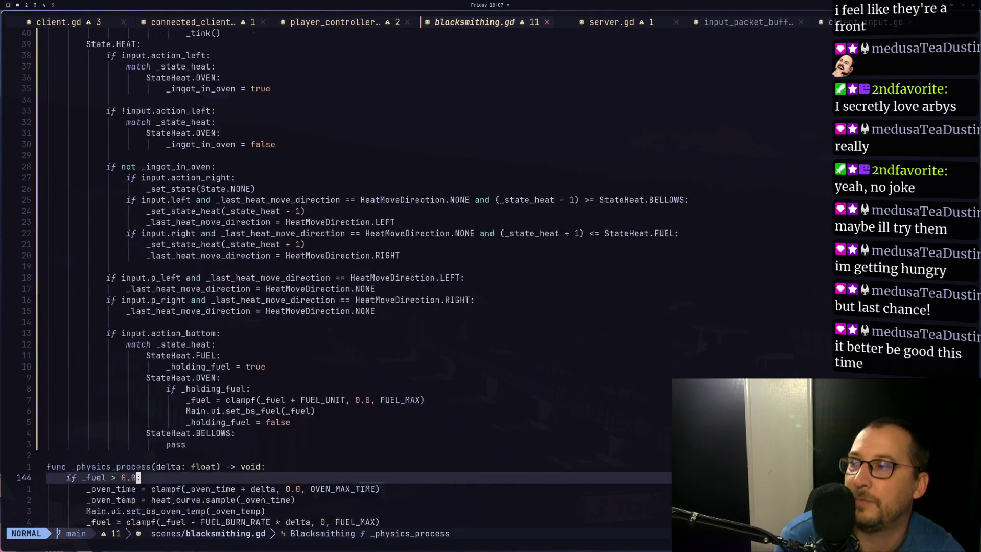
pyautogui.press('j')
pyautogui.press('j')
pyautogui.press('j')
pyautogui.press('super+3')
pyautogui.press('super+1')
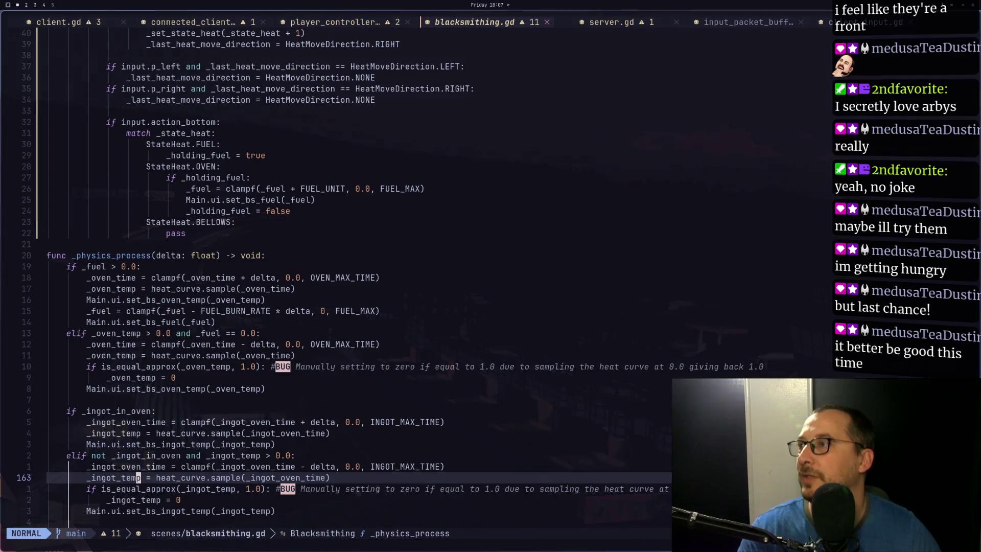
pyautogui.press('g')
pyautogui.press('g')
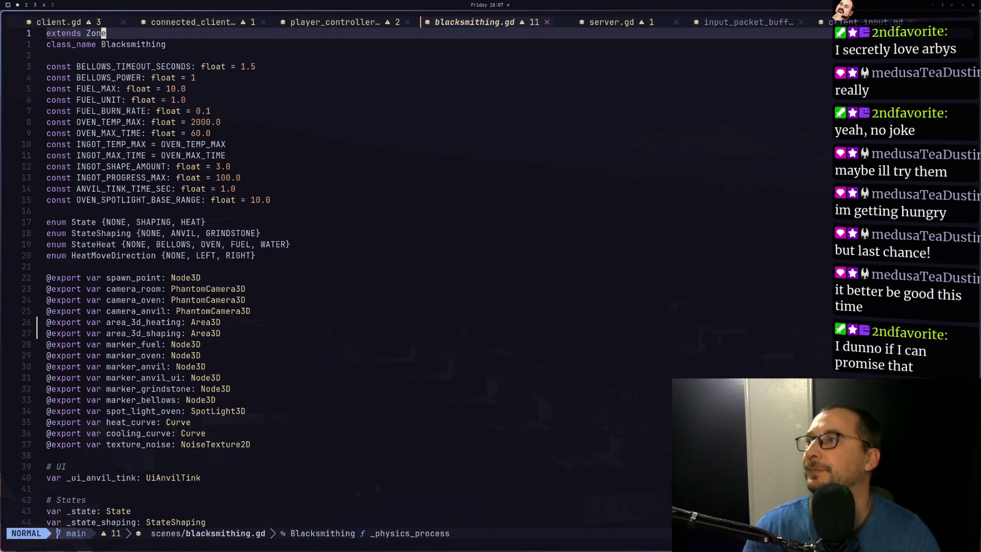
pyautogui.press('j')
pyautogui.press('j')
pyautogui.press('j')
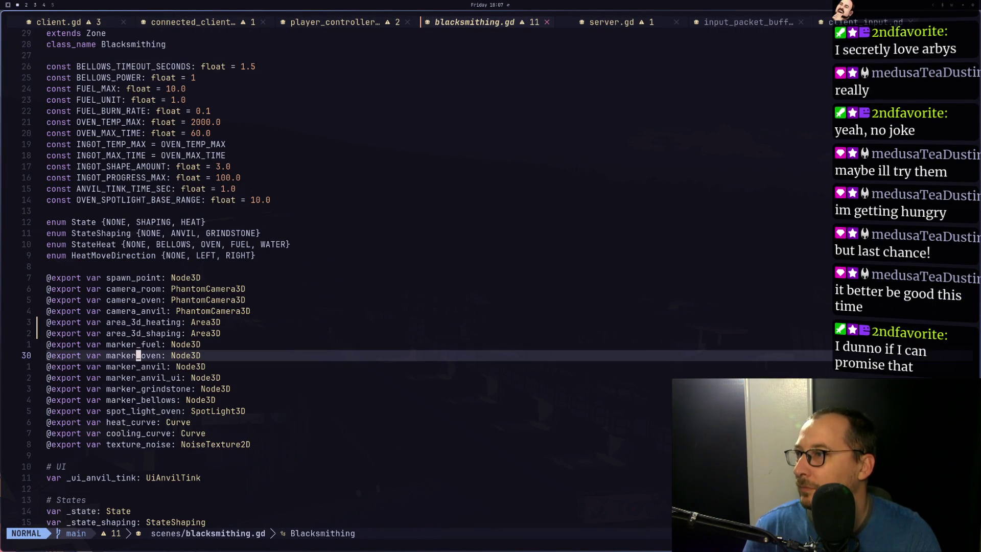
pyautogui.press('k')
pyautogui.press('d')
pyautogui.press('d')
pyautogui.press('d')
pyautogui.press('d')
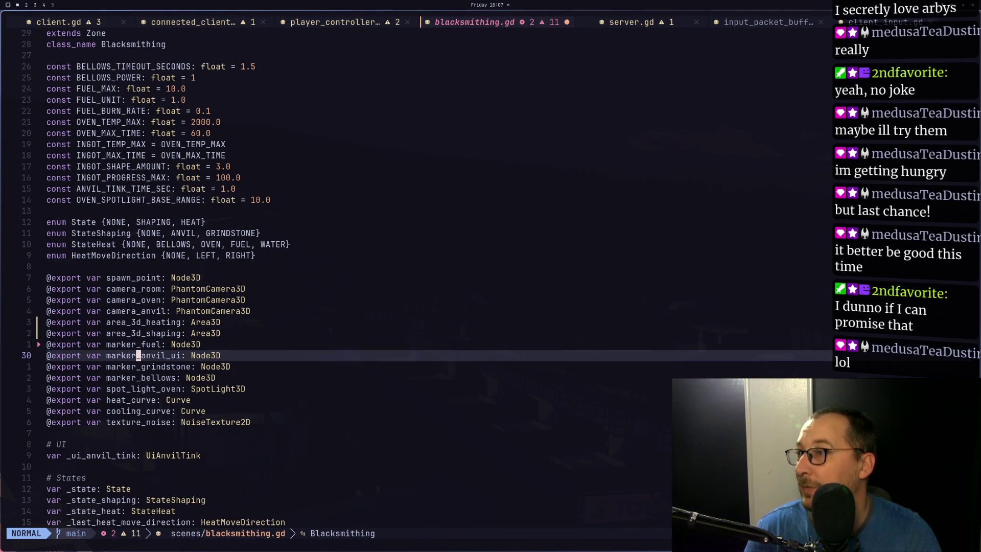
# - Delete the marker_grindstone, marker_bellows and marker_fuel exports and save the script
pyautogui.press('j')
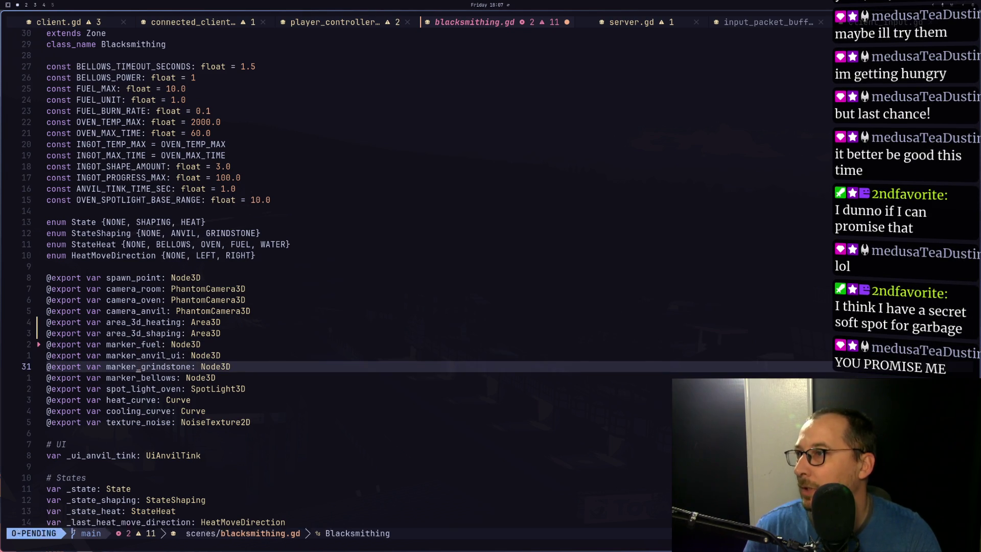
pyautogui.press('d')
pyautogui.press('d')
pyautogui.press('d')
pyautogui.press('d')
pyautogui.press(':')
pyautogui.press('Escape')
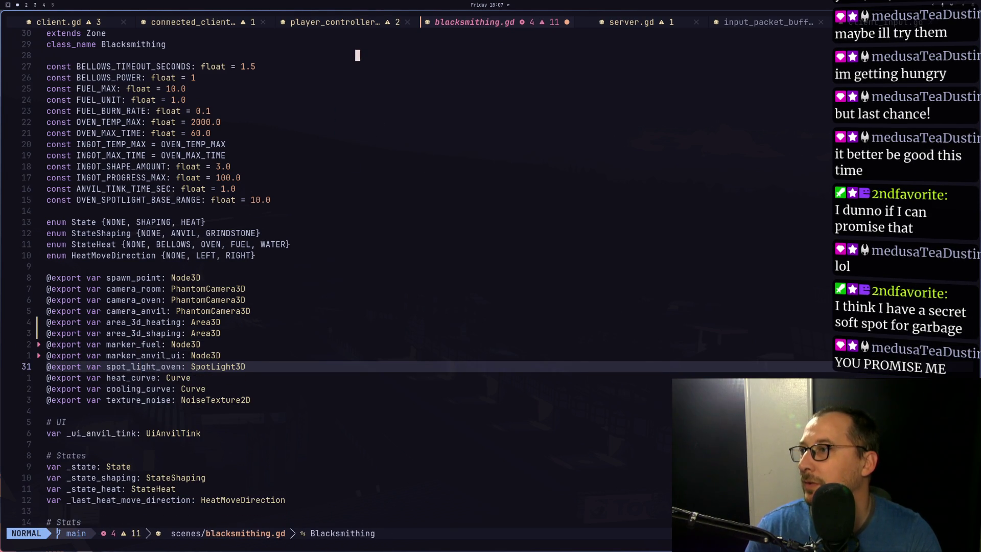
pyautogui.press('k')
pyautogui.press('k')
pyautogui.press('d')
pyautogui.press('d')
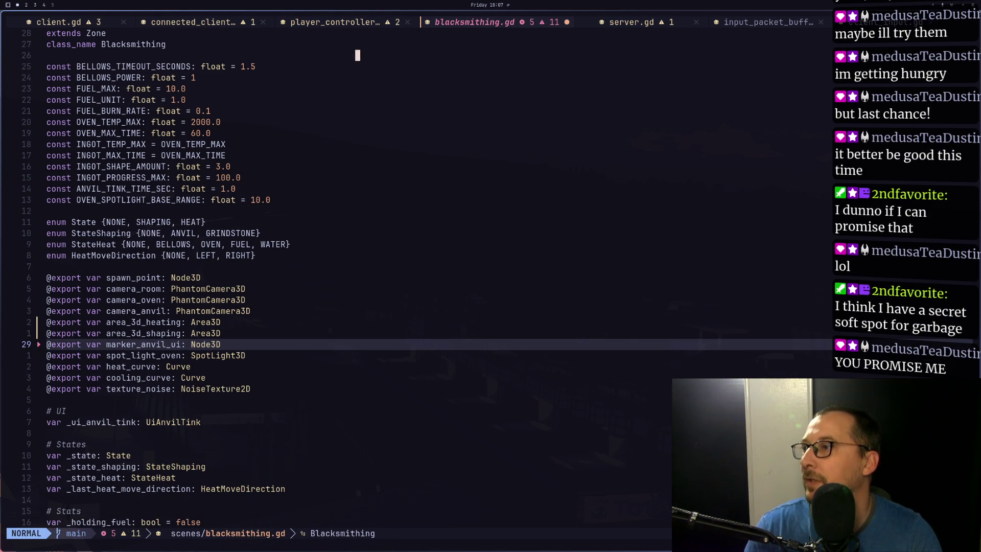
pyautogui.write(':w')
pyautogui.press('Return')
pyautogui.press('super+2')
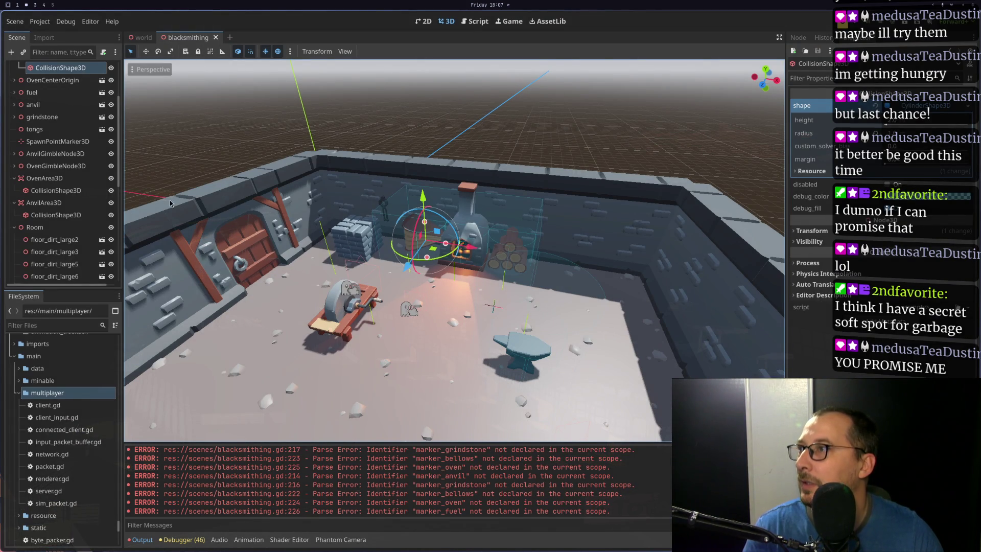
# - Filter the Scene tree by 'marker' and select the Anvil, Grindstone, Bellows, Fuel and Oven markers
pyautogui.click(57, 52)
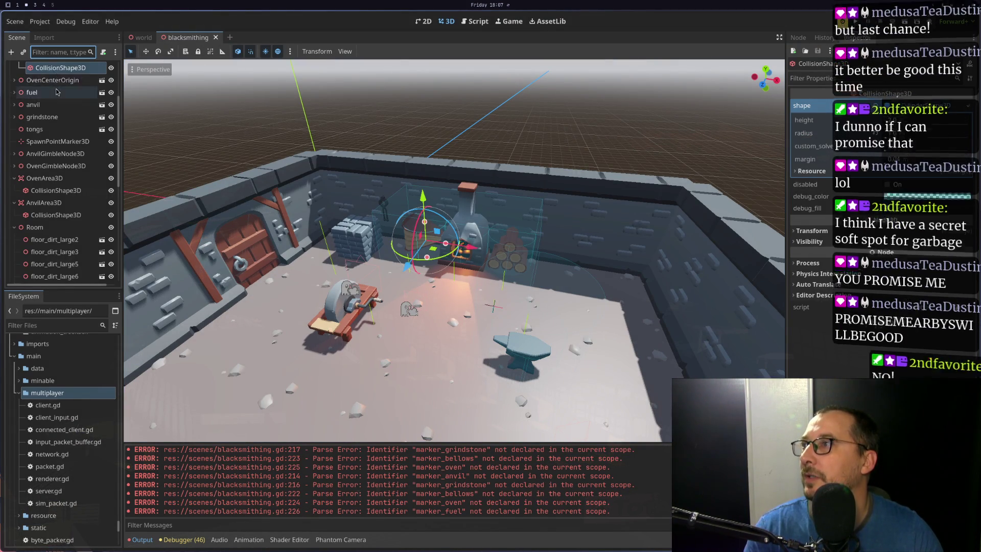
pyautogui.write('marker')
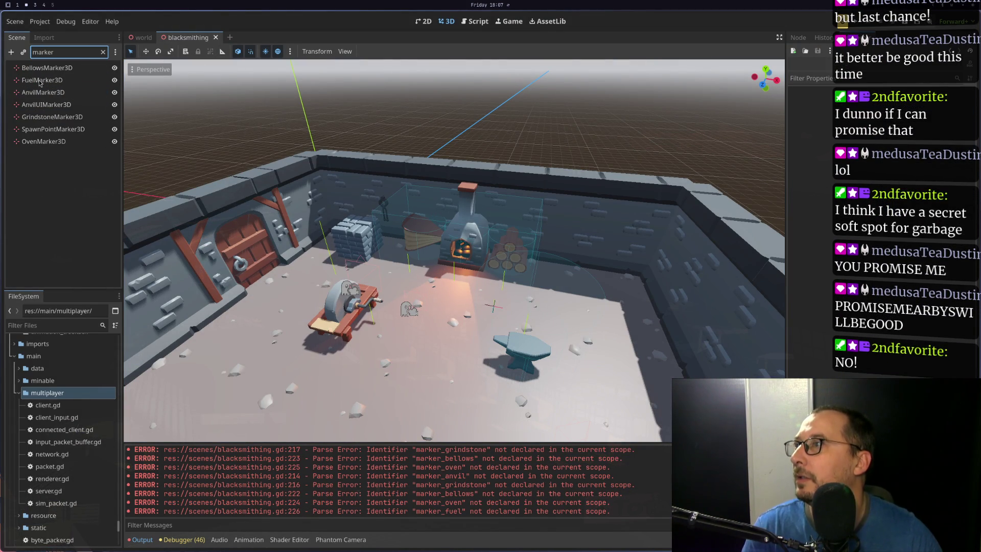
pyautogui.click(50, 92)
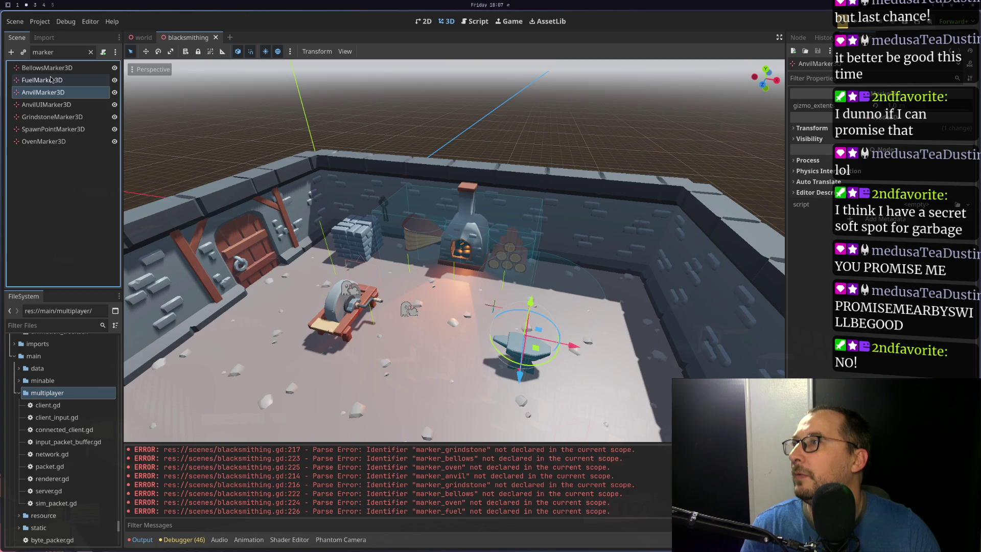
pyautogui.keyDown('ctrl'); pyautogui.click(50, 80); pyautogui.keyUp('ctrl')
pyautogui.keyDown('ctrl'); pyautogui.click(50, 68); pyautogui.keyUp('ctrl')
pyautogui.keyDown('ctrl'); pyautogui.click(57, 116); pyautogui.keyUp('ctrl')
pyautogui.keyDown('ctrl'); pyautogui.click(64, 129); pyautogui.keyUp('ctrl')
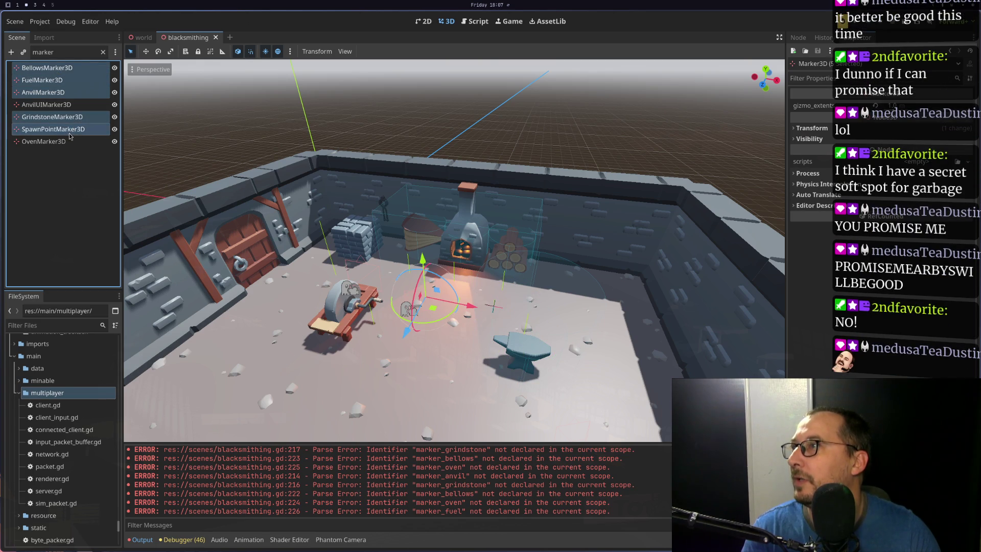
pyautogui.keyDown('ctrl'); pyautogui.click(67, 130); pyautogui.keyUp('ctrl')
pyautogui.keyDown('ctrl'); pyautogui.click(64, 143); pyautogui.keyUp('ctrl')
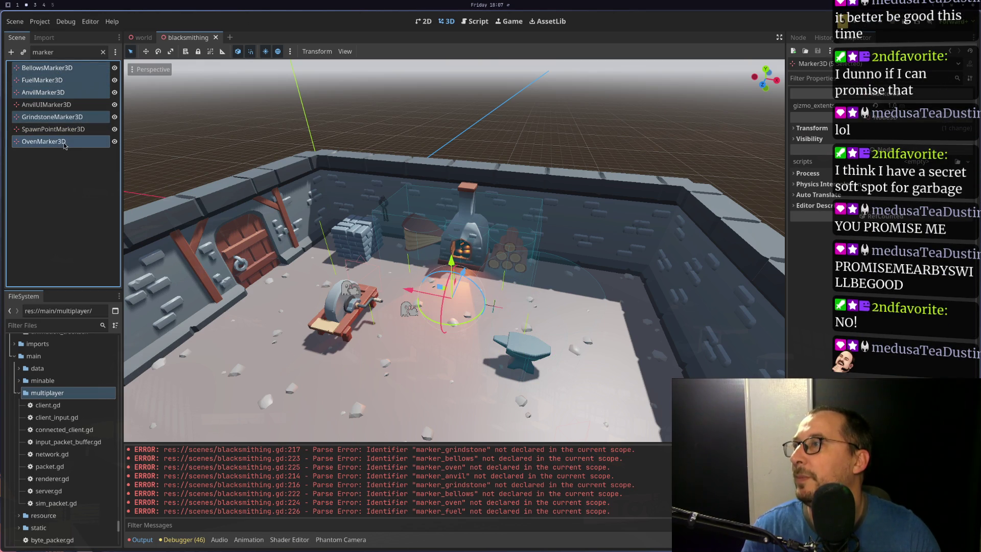
pyautogui.rightClick(63, 142)
# - Search blacksmithing.gd in Neovim for references to the spawn point
pyautogui.press('Escape')
pyautogui.press('super+1')
pyautogui.click(164, 188)
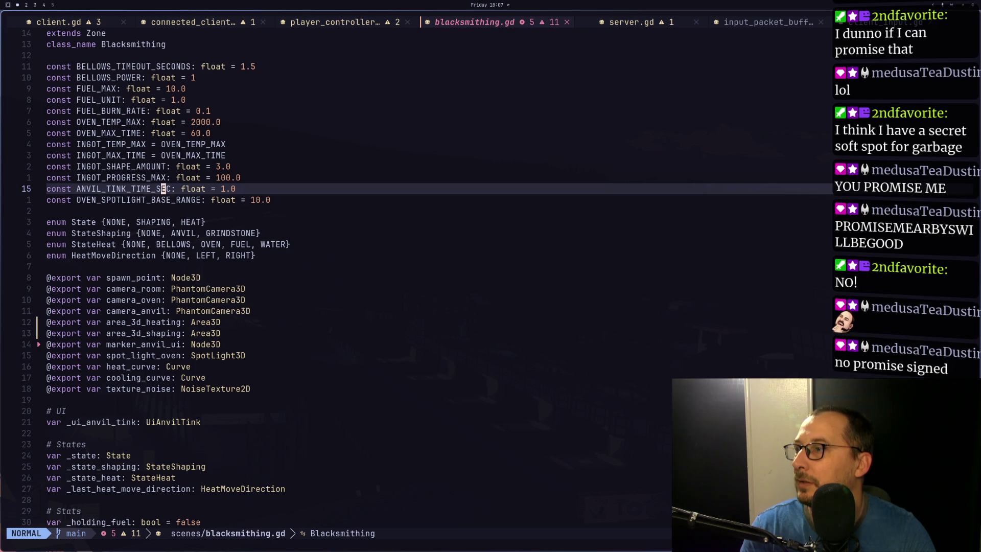
pyautogui.press('/')
pyautogui.write('spawn')
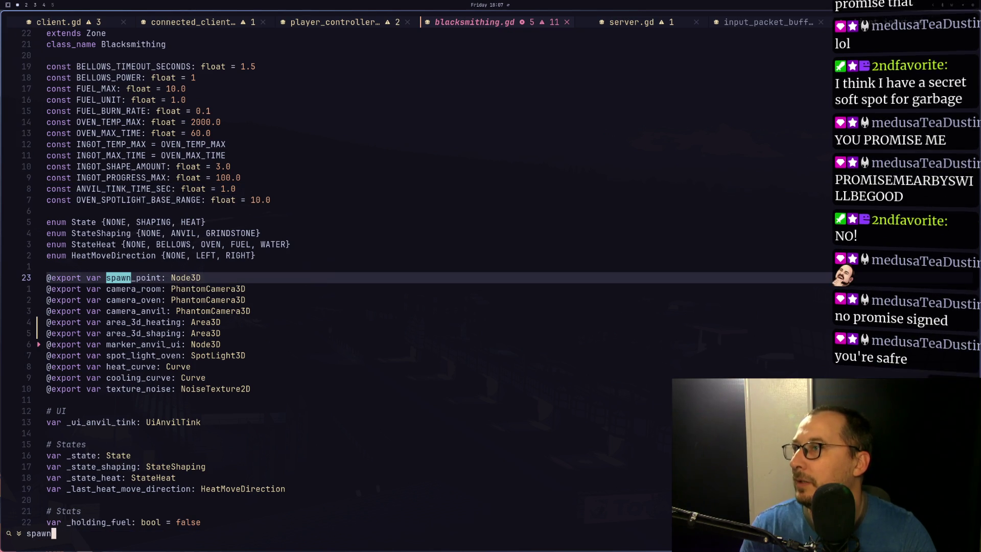
pyautogui.press('Escape')
pyautogui.press('super+2')
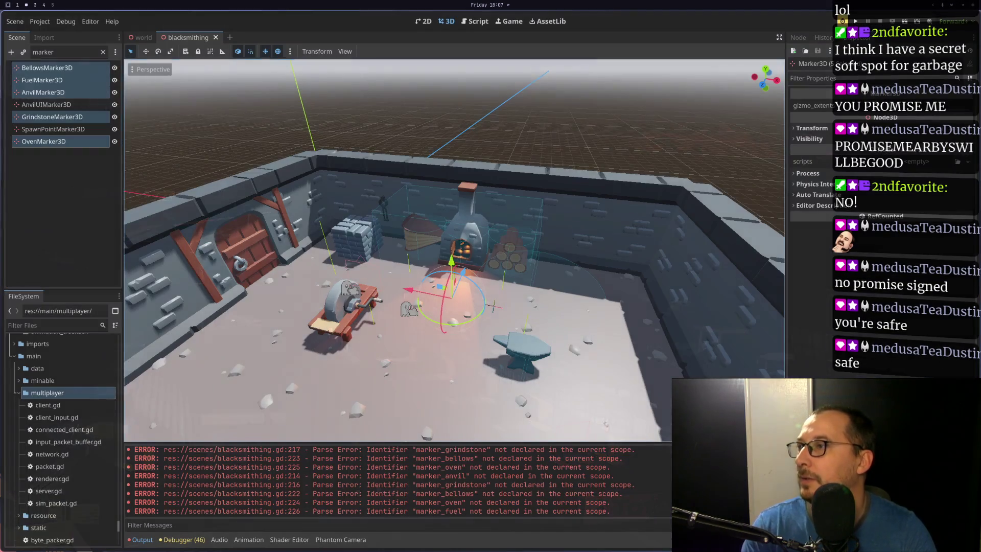
# - Delete the five selected marker nodes, clear the filter and reselect the Blacksmithing root
pyautogui.rightClick(65, 122)
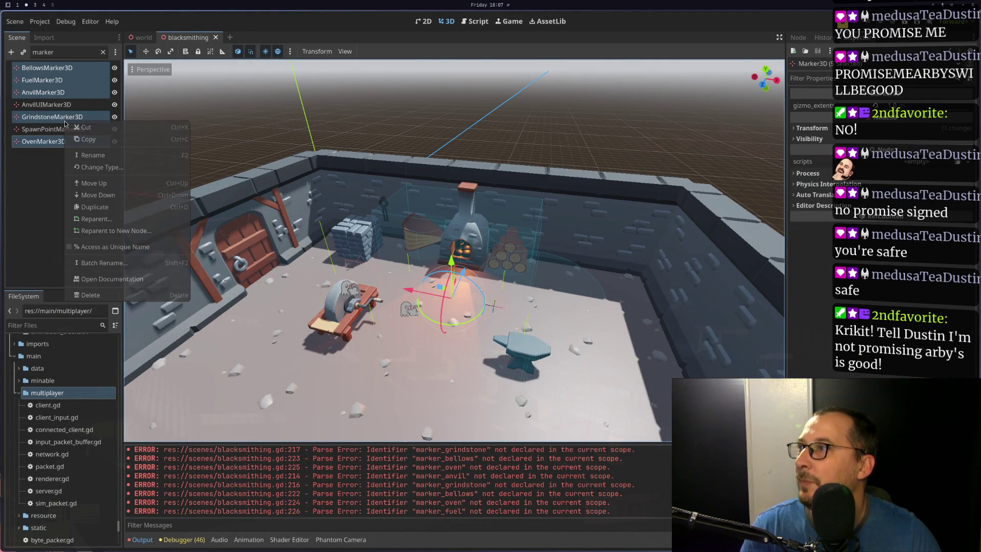
pyautogui.click(123, 295)
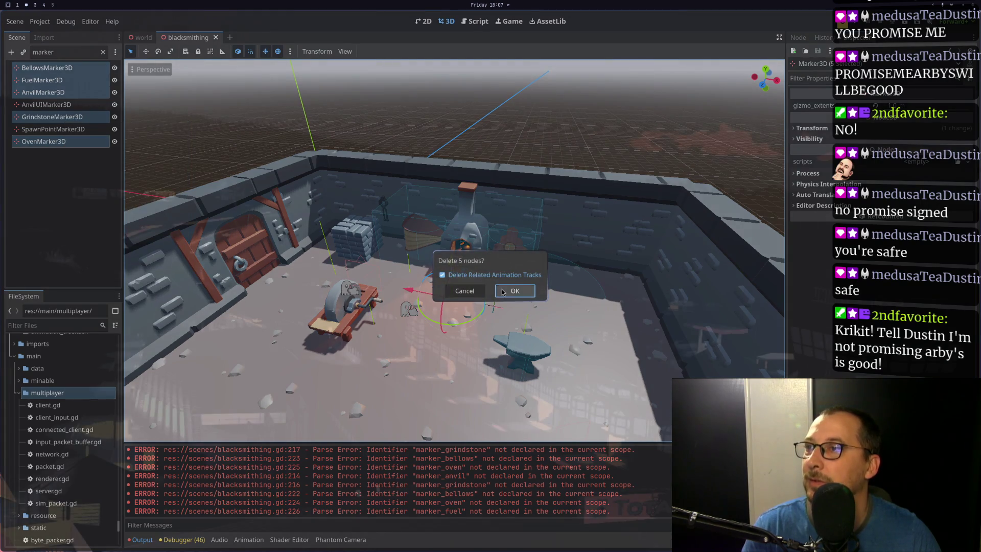
pyautogui.click(515, 291)
pyautogui.click(102, 52)
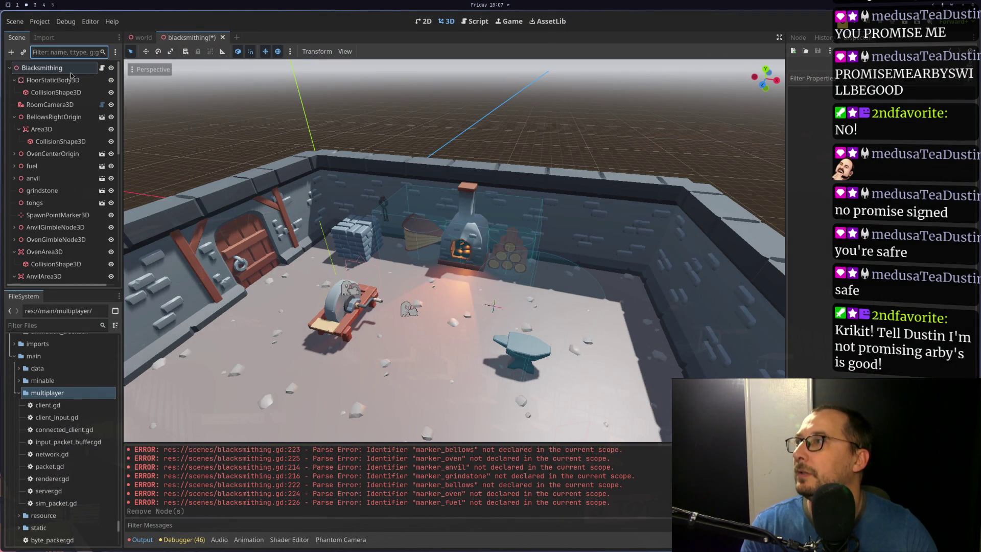
pyautogui.click(79, 71)
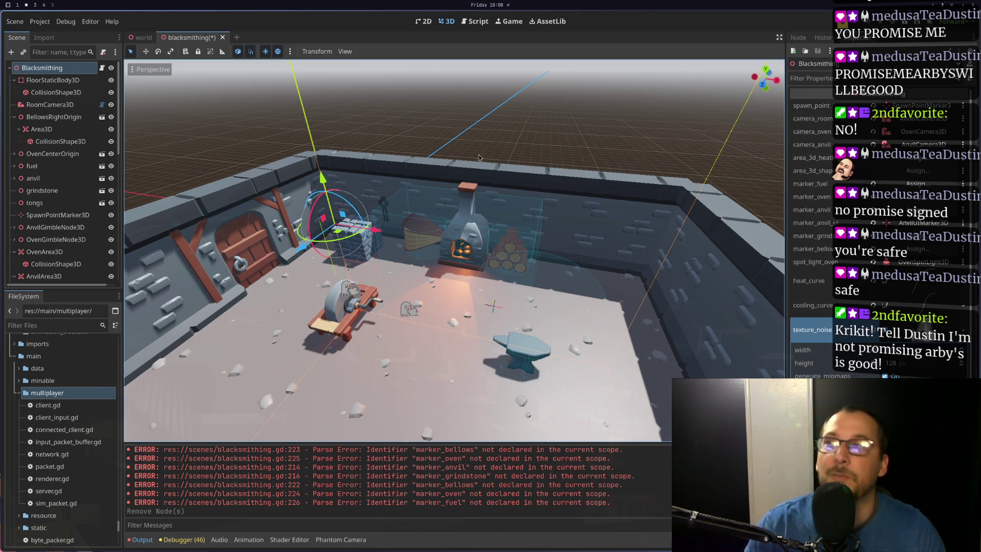
# - Remove the marker_anvil call and replace the marker_grindstone call with pass
pyautogui.press('super+1')
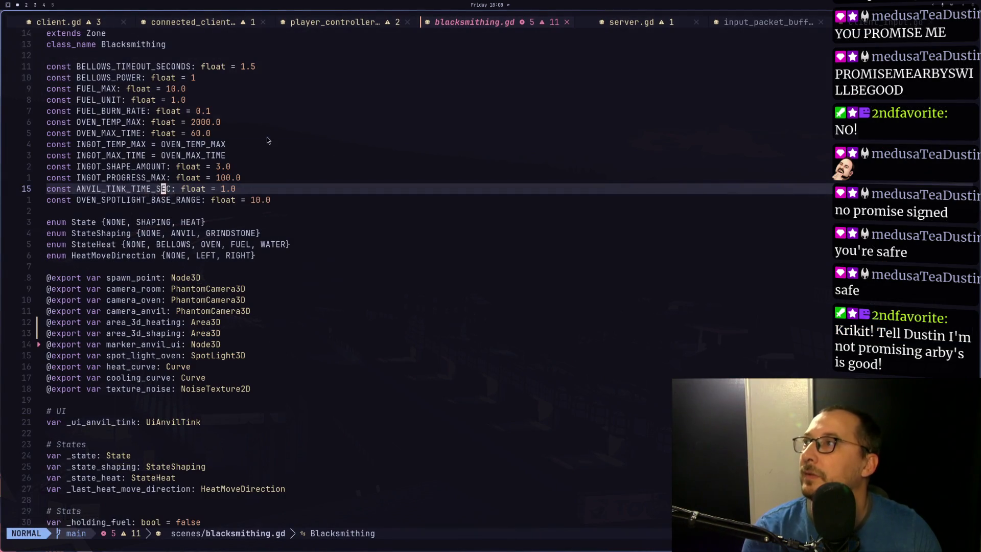
pyautogui.press('5')
pyautogui.press('k')
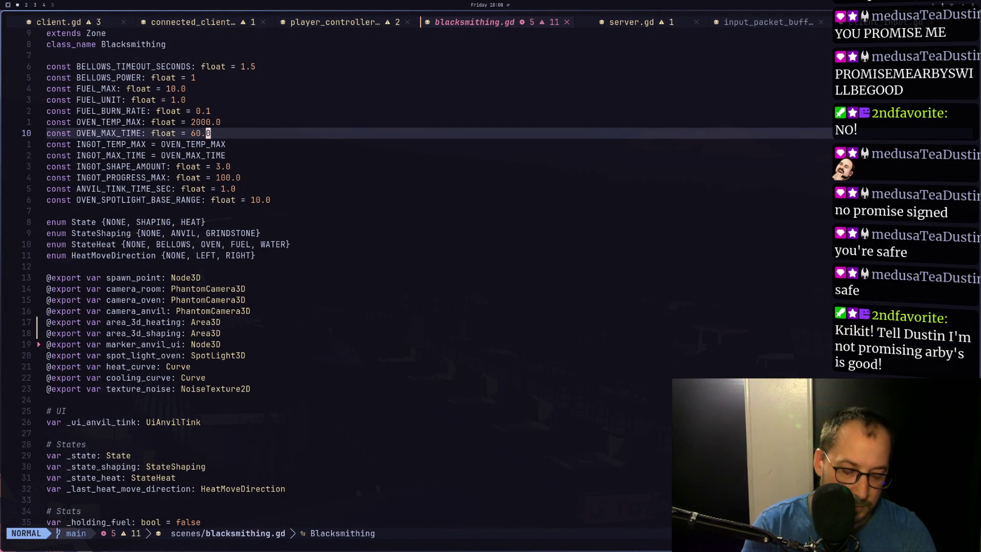
pyautogui.scroll(-11, 259, 245)
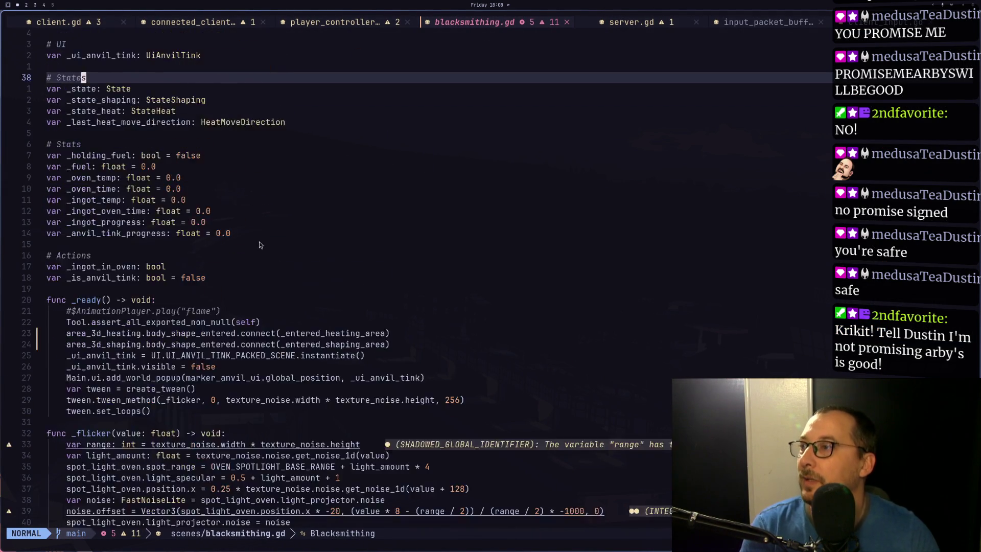
pyautogui.scroll(-20, 259, 245)
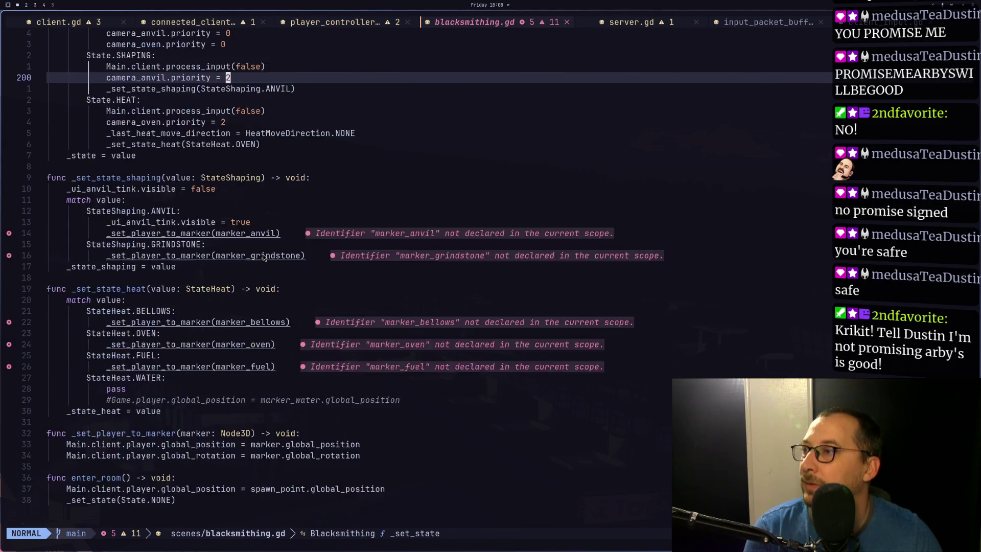
pyautogui.scroll(-6, 263, 257)
pyautogui.scroll(8, 264, 257)
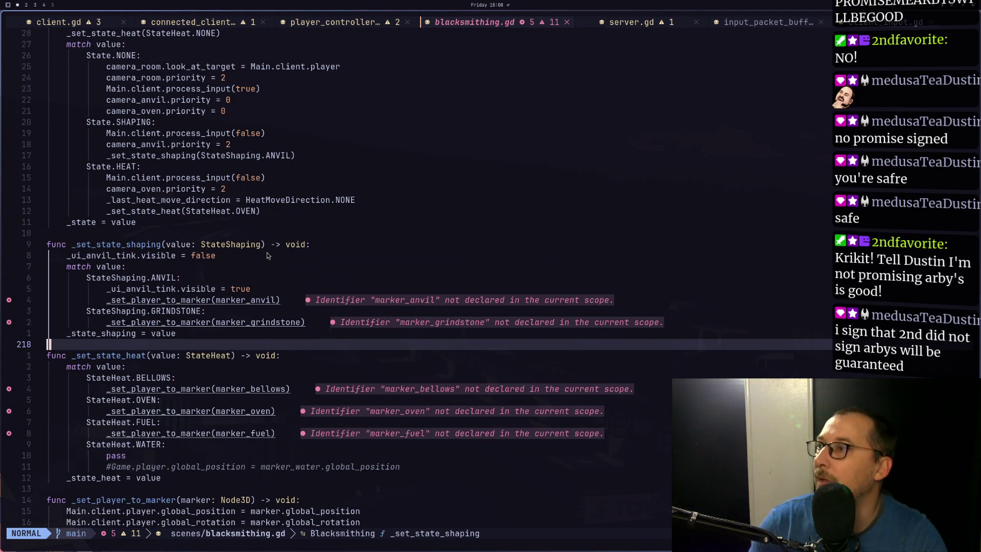
pyautogui.click(267, 322)
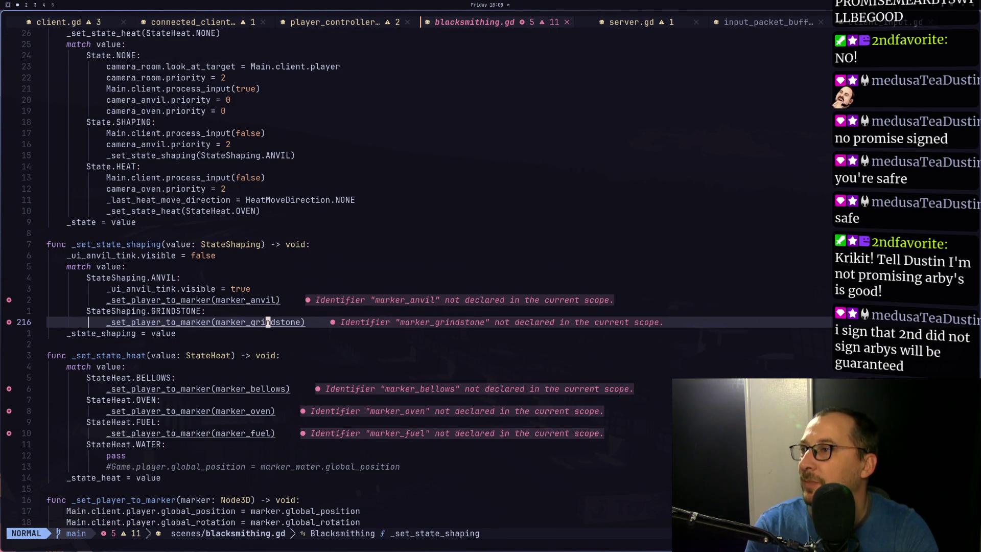
pyautogui.press('k')
pyautogui.press('k')
pyautogui.press('d')
pyautogui.press('d')
pyautogui.write('jd')
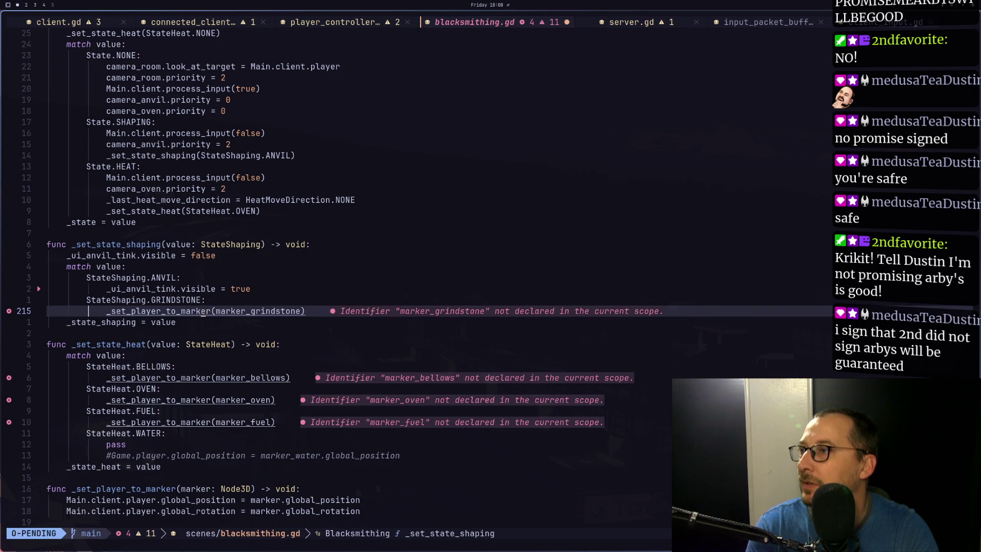
pyautogui.write('dOpass')
pyautogui.press('Escape')
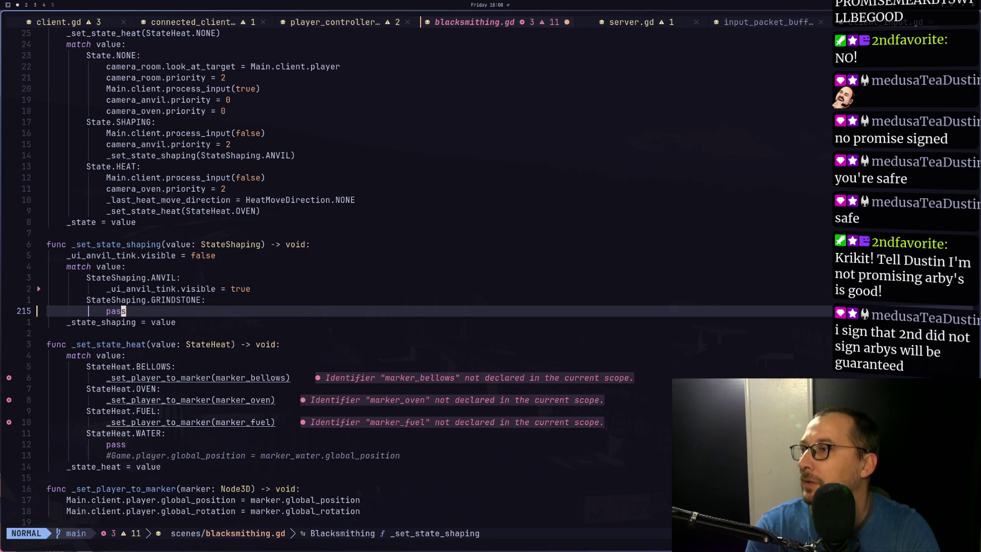
# - Replace the marker_bellows and marker_oven calls with pass
pyautogui.press('j')
pyautogui.press('j')
pyautogui.press('j')
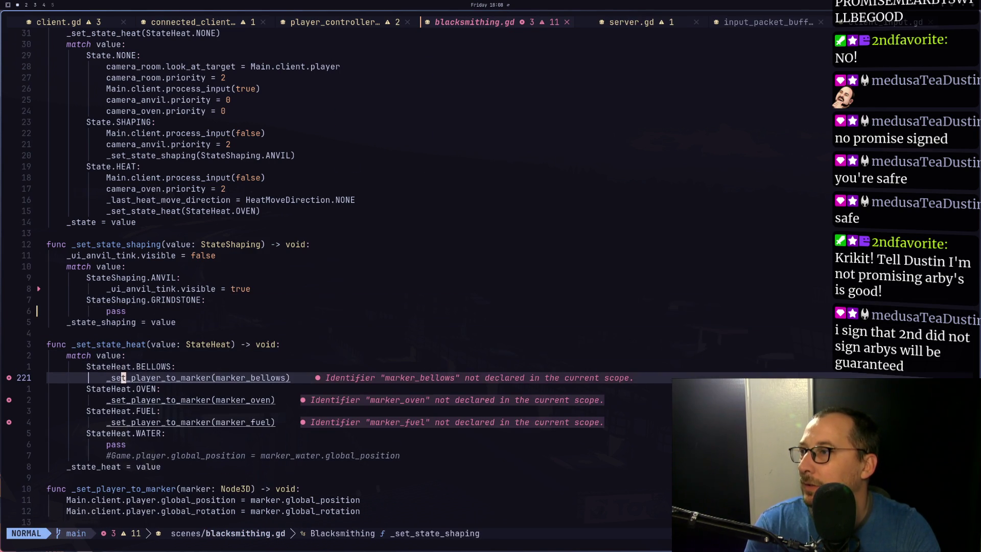
pyautogui.press('d')
pyautogui.press('d')
pyautogui.write('Opass')
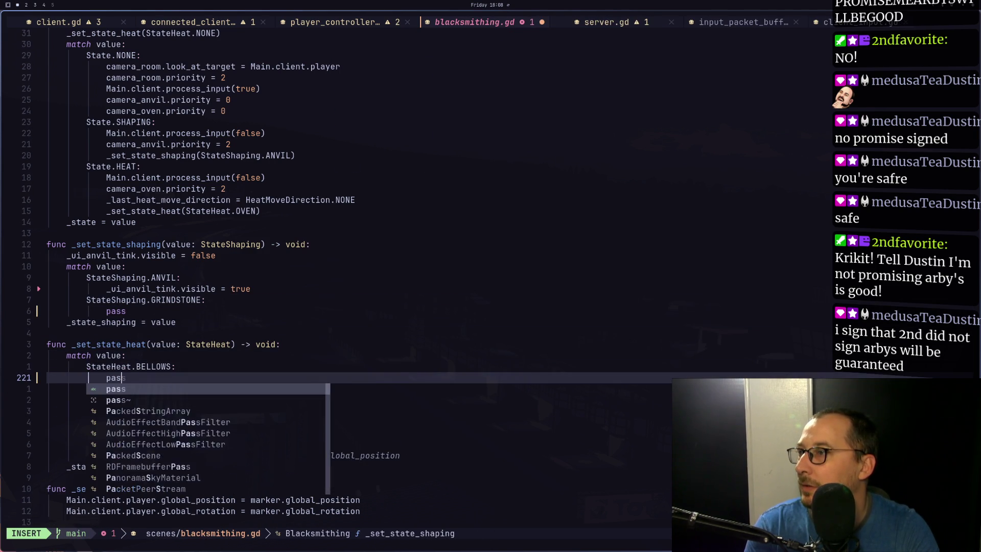
pyautogui.press('Escape')
pyautogui.press('j')
pyautogui.press('j')
pyautogui.press('d')
pyautogui.press('d')
pyautogui.write('k')
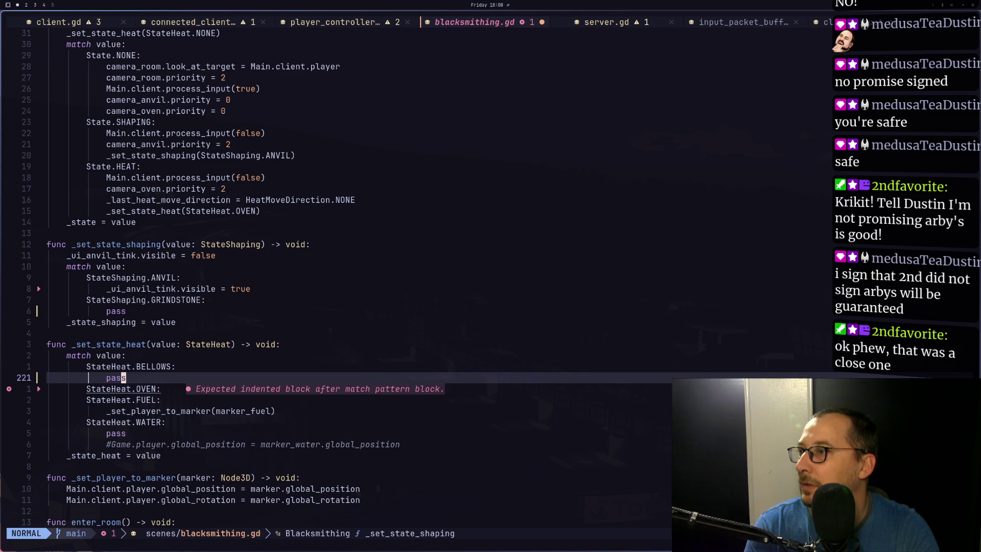
pyautogui.write('opass')
pyautogui.press('Escape')
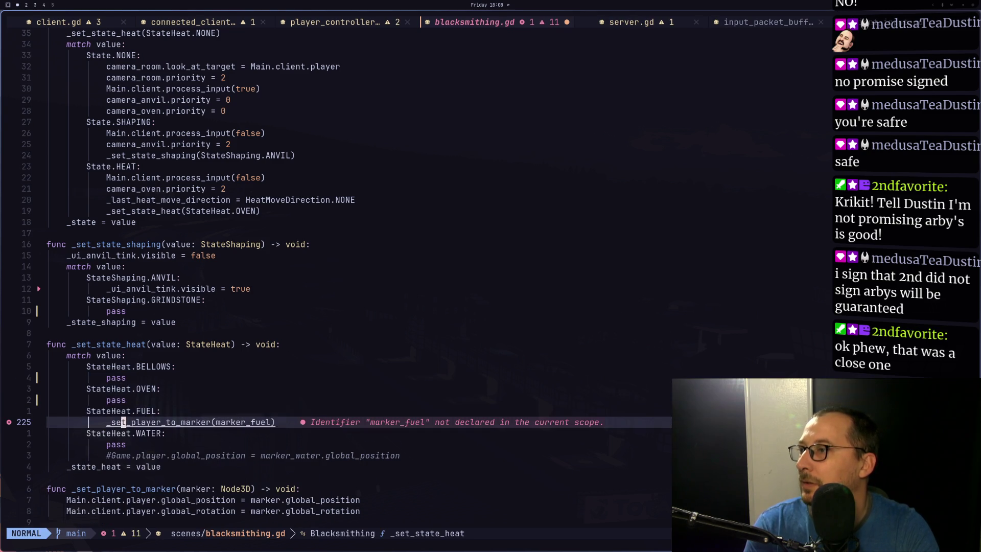
# - Replace the marker_fuel call under the FUEL case with pass
pyautogui.press('j')
pyautogui.press('j')
pyautogui.press('d')
pyautogui.press('d')
pyautogui.write('ko')
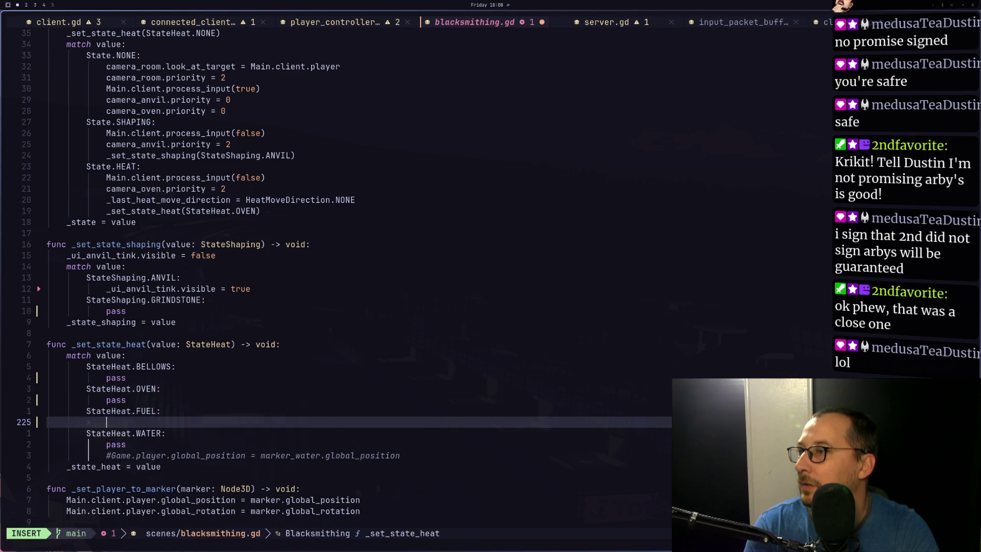
pyautogui.write('pass')
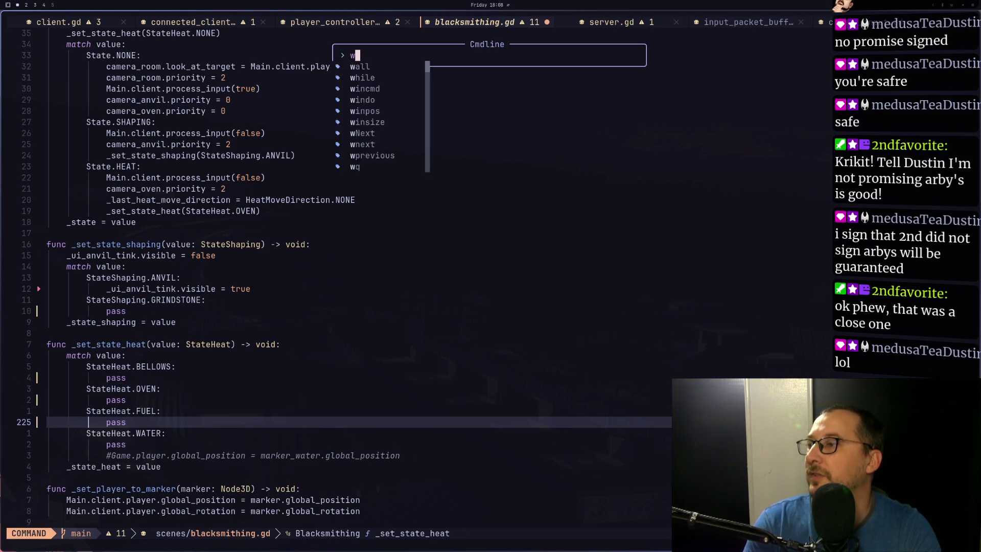
pyautogui.press('Escape')
pyautogui.press('super+2')
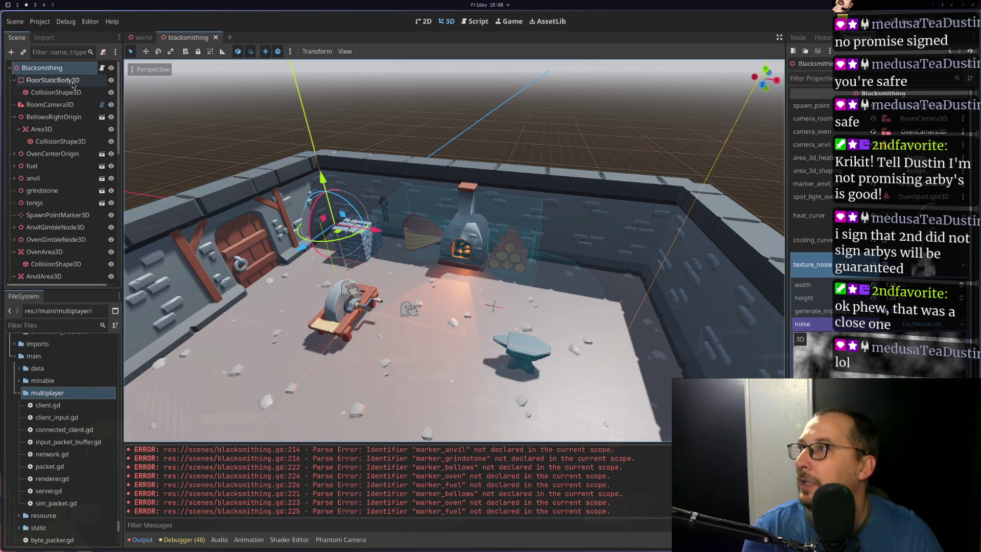
# - Filter the Scene tree by 'area' and rename OvenArea3D to HeatingArea3D
pyautogui.click(56, 52)
pyautogui.write('area')
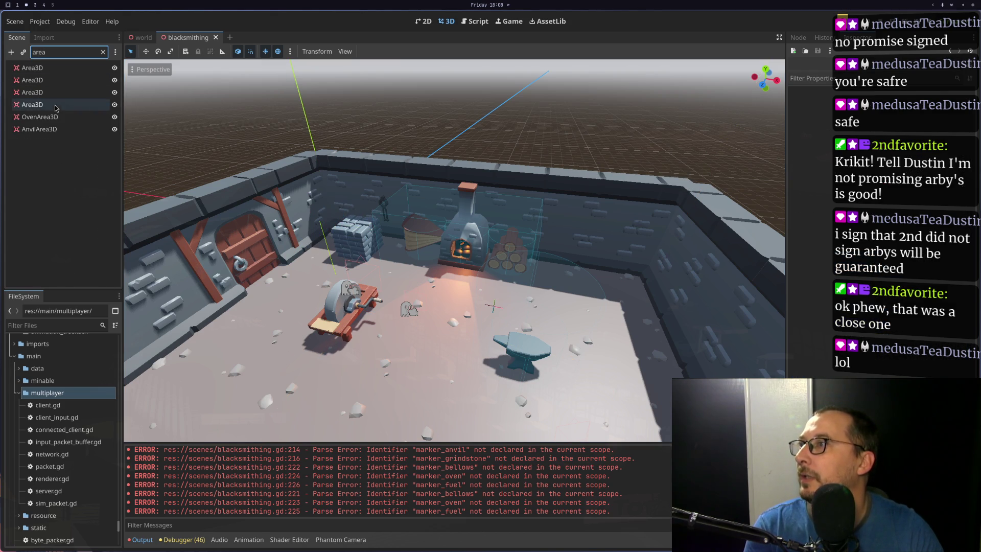
pyautogui.click(48, 119)
pyautogui.click(48, 119)
pyautogui.click(37, 116)
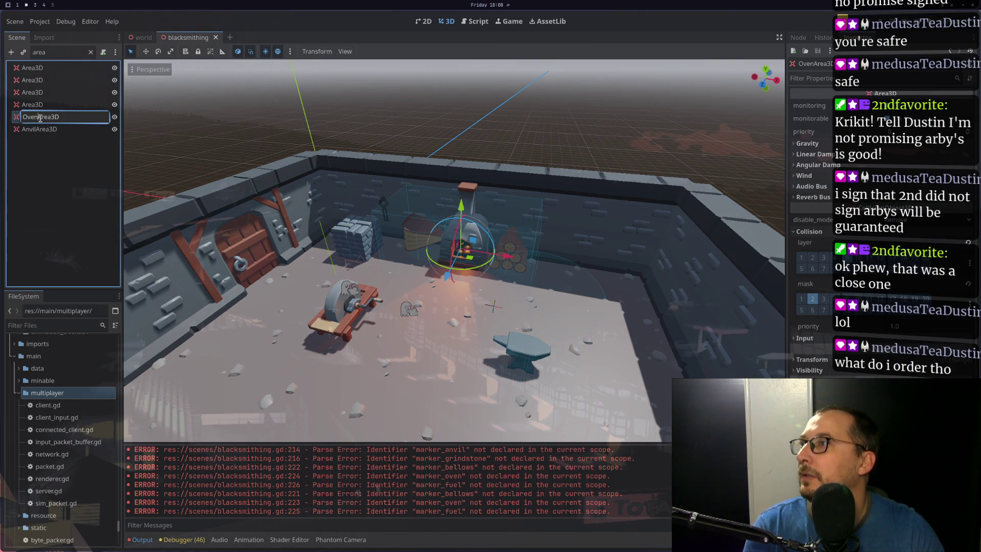
pyautogui.press('BackSpace')
pyautogui.press('BackSpace')
pyautogui.press('BackSpace')
pyautogui.press('BackSpace')
pyautogui.write('H')
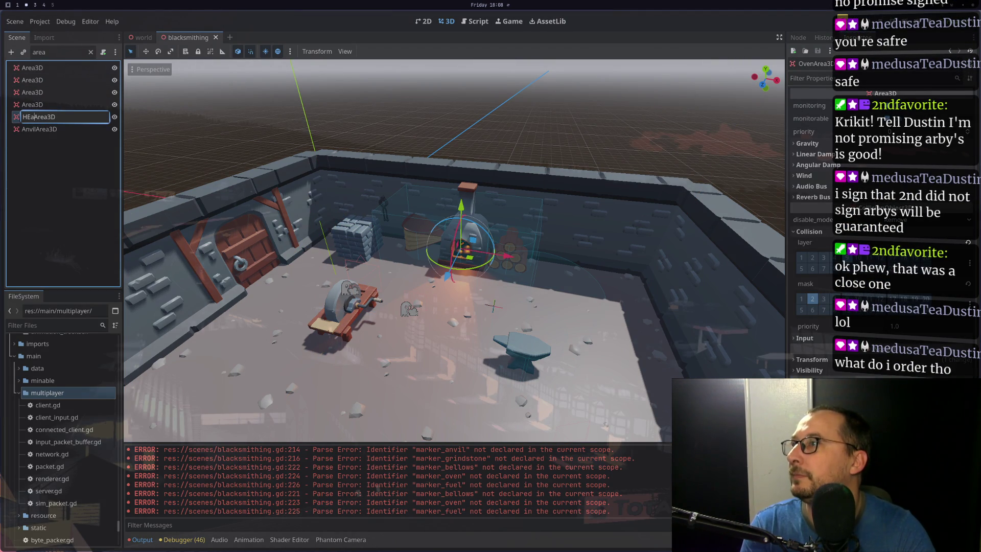
pyautogui.write('eating')
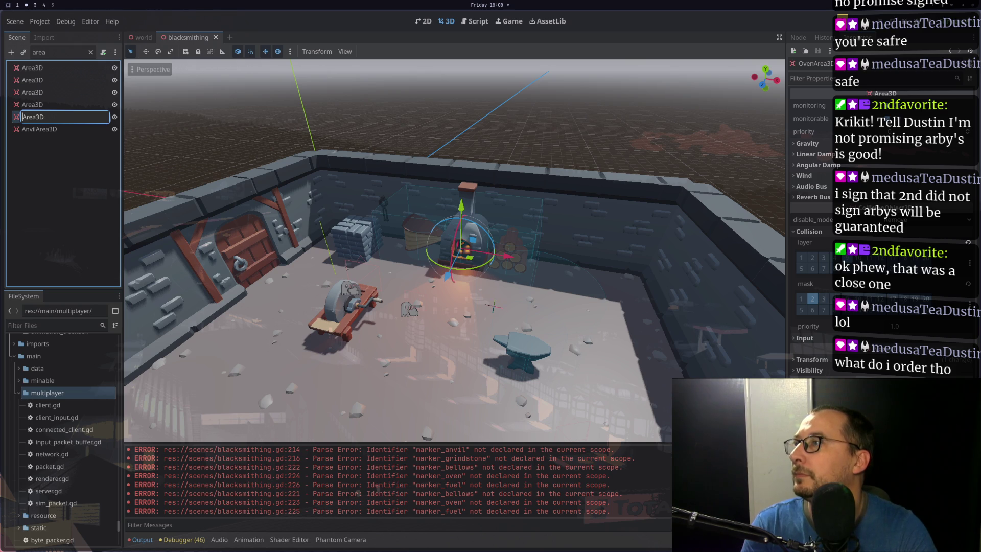
pyautogui.press('Return')
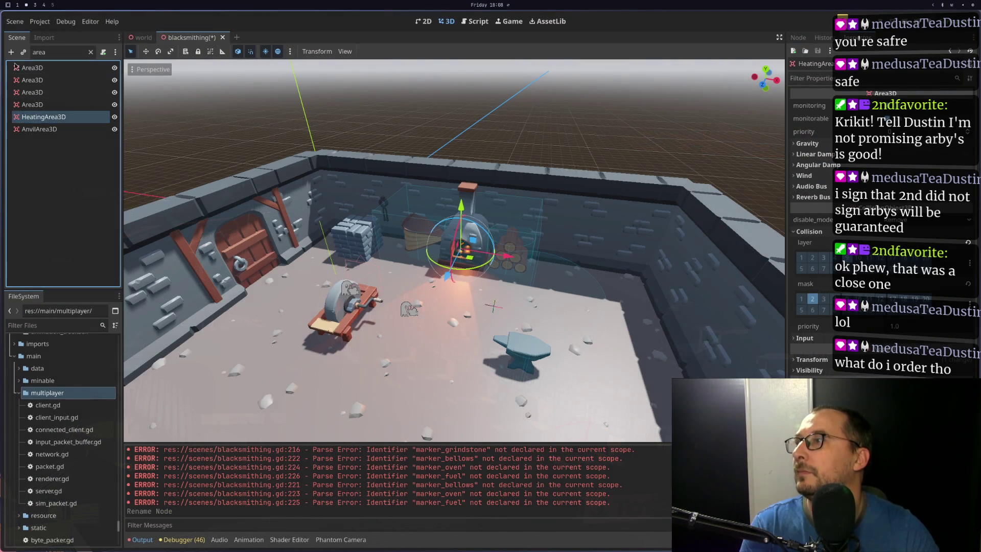
# - Rename AnvilArea3D to ShapingArea3D
pyautogui.click(36, 129)
pyautogui.click(36, 130)
pyautogui.click(35, 130)
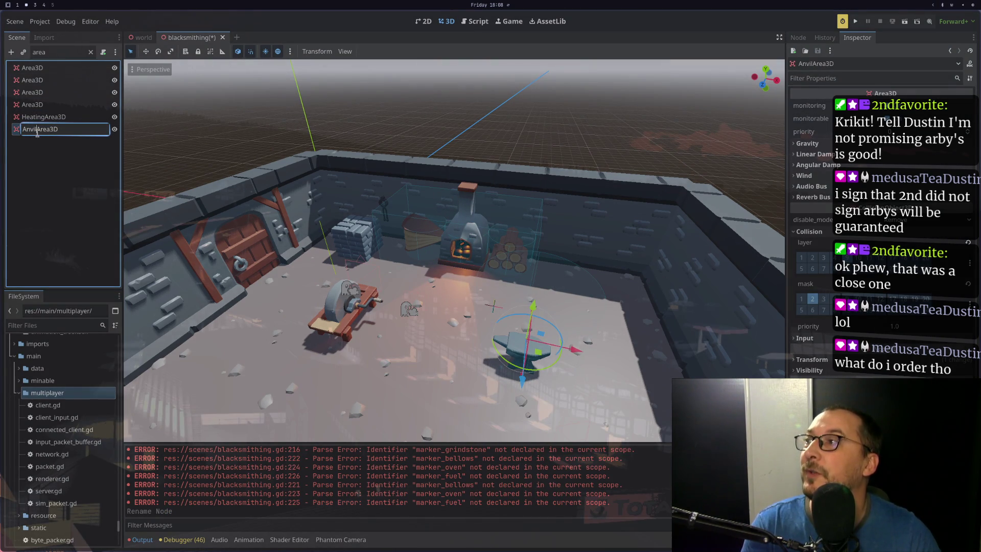
pyautogui.press('BackSpace')
pyautogui.press('BackSpace')
pyautogui.press('BackSpace')
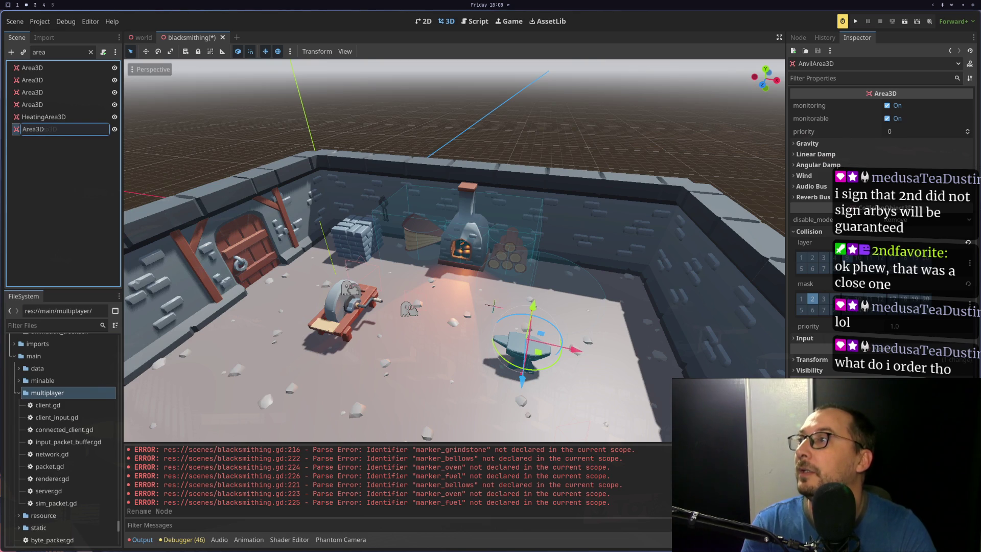
pyautogui.write('Shaping')
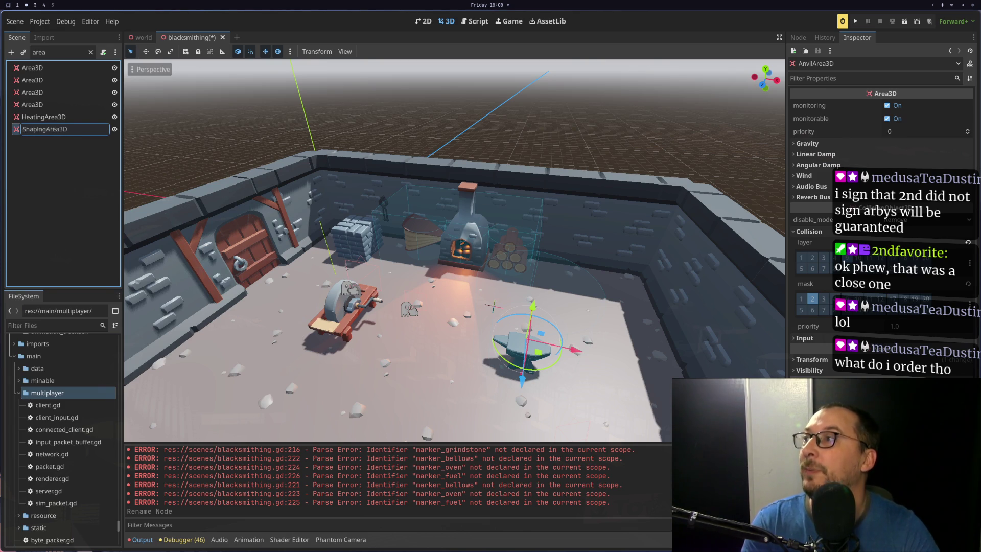
pyautogui.press('Return')
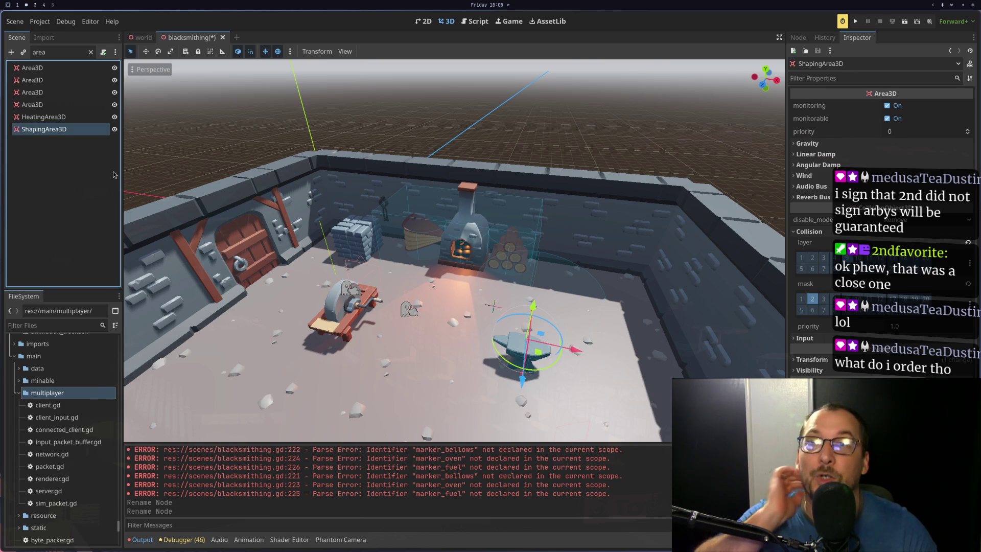
# - On the Blacksmithing root, assign HeatingArea3D to area_3d_heating and ShapingArea3D to area_3d_shaping
pyautogui.click(91, 52)
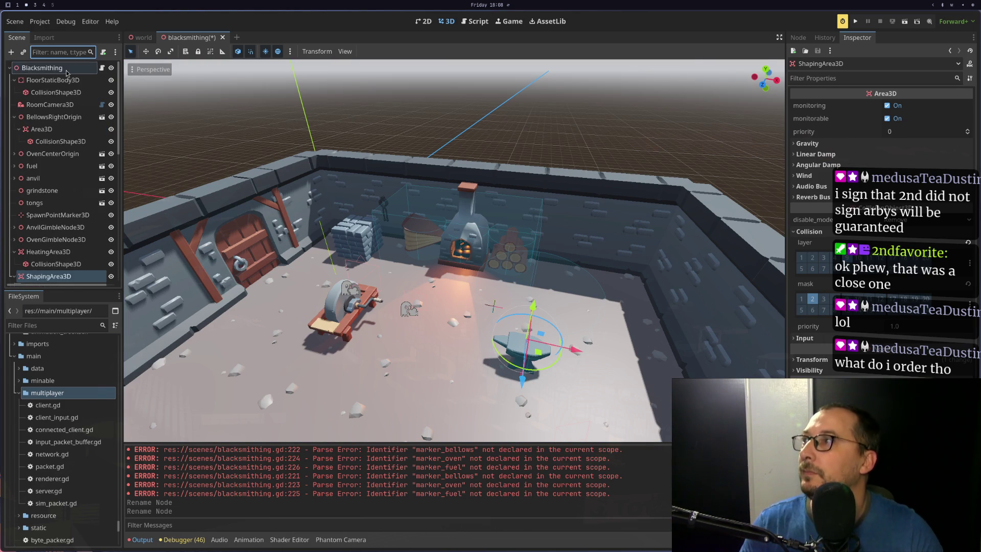
pyautogui.click(67, 70)
pyautogui.scroll(-10, 59, 173)
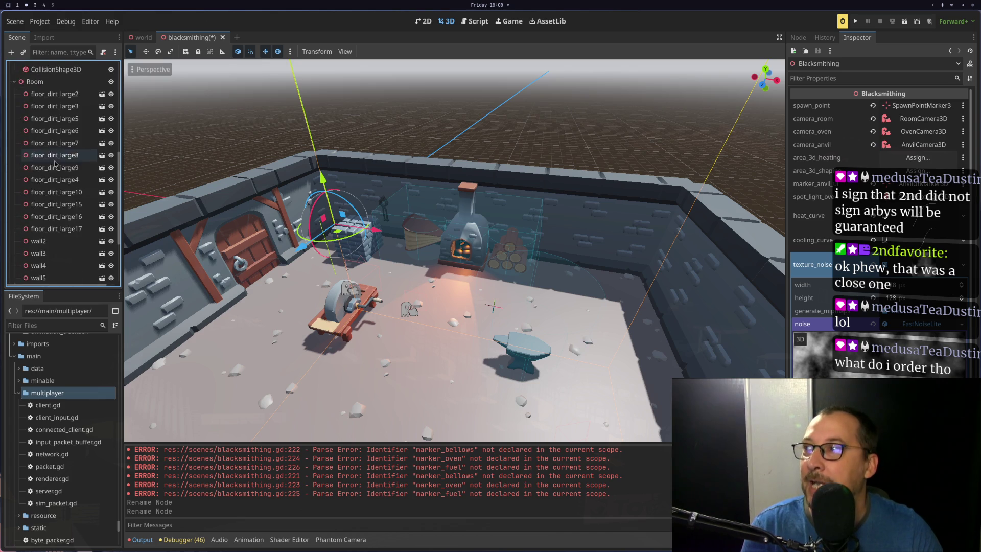
pyautogui.scroll(10, 60, 177)
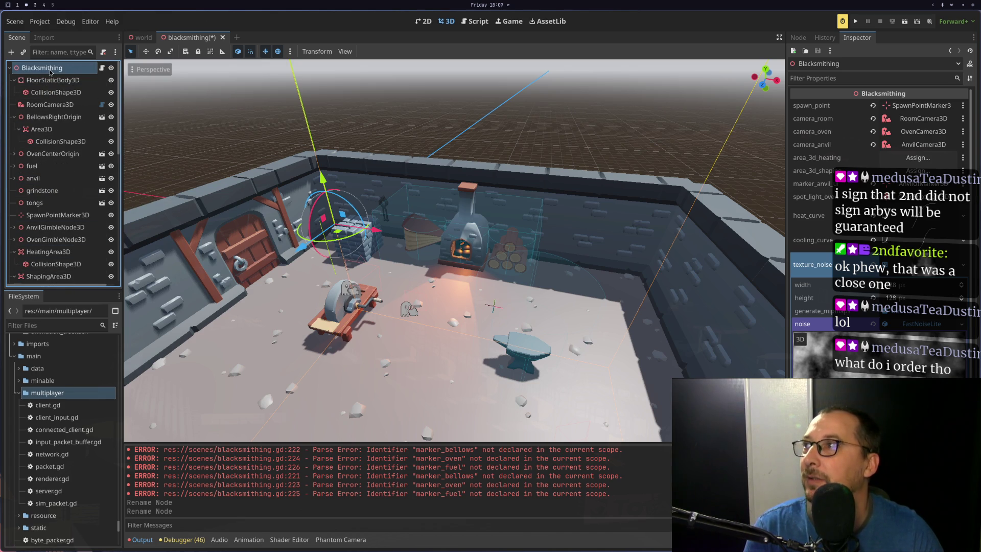
pyautogui.click(13, 81)
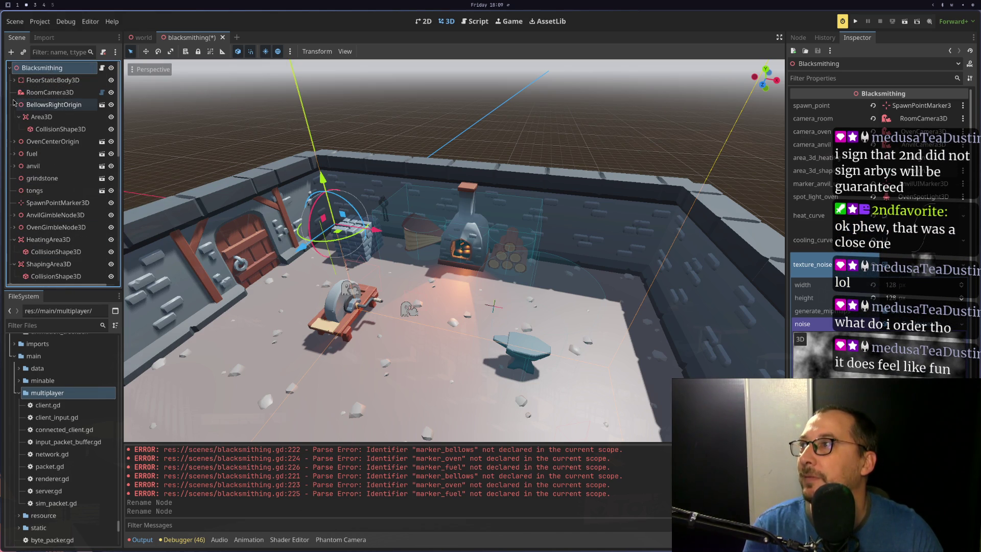
pyautogui.click(14, 104)
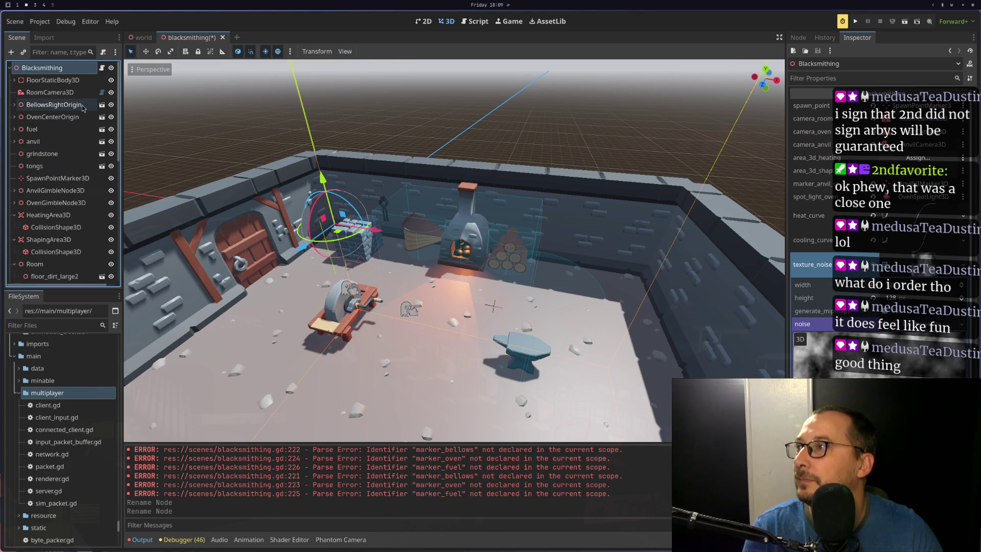
pyautogui.click(918, 158)
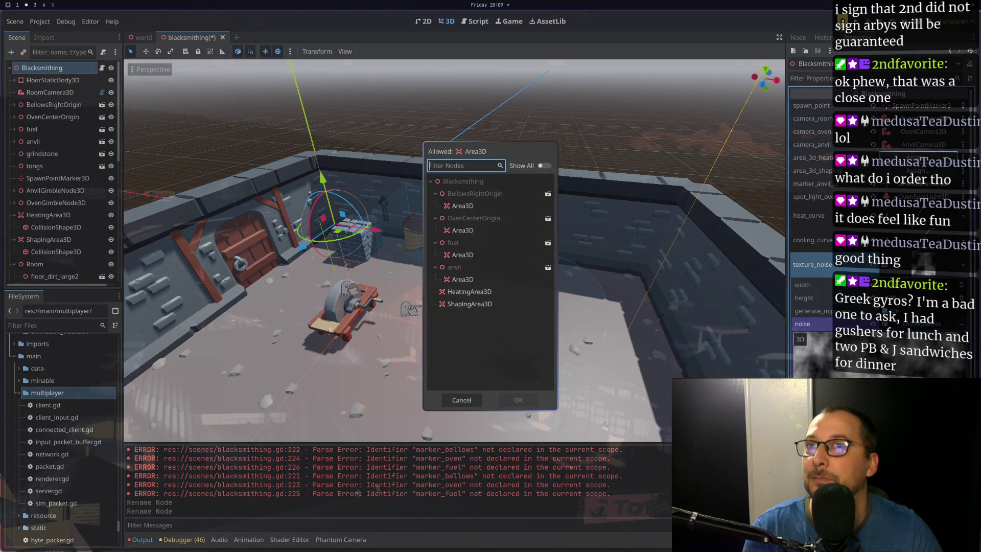
pyautogui.doubleClick(469, 291)
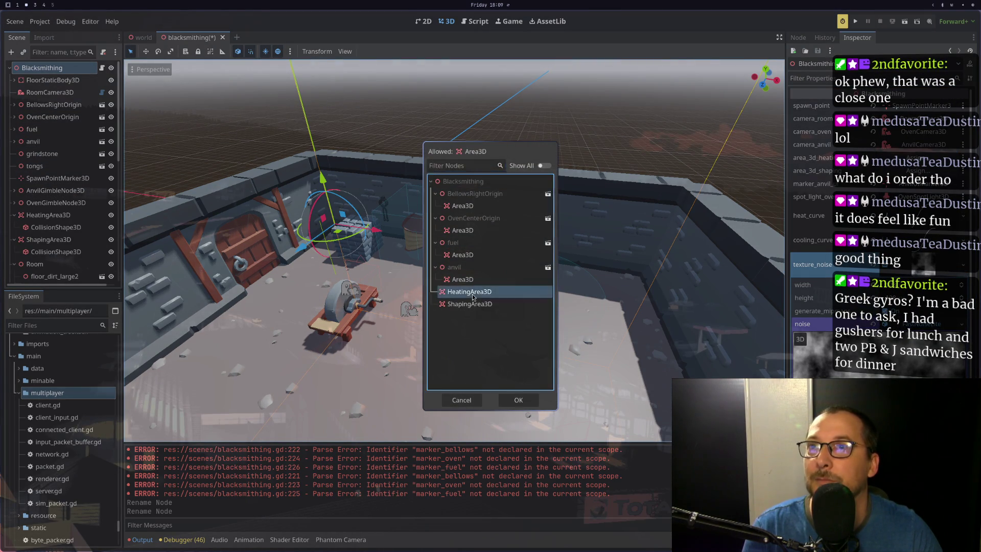
pyautogui.click(918, 171)
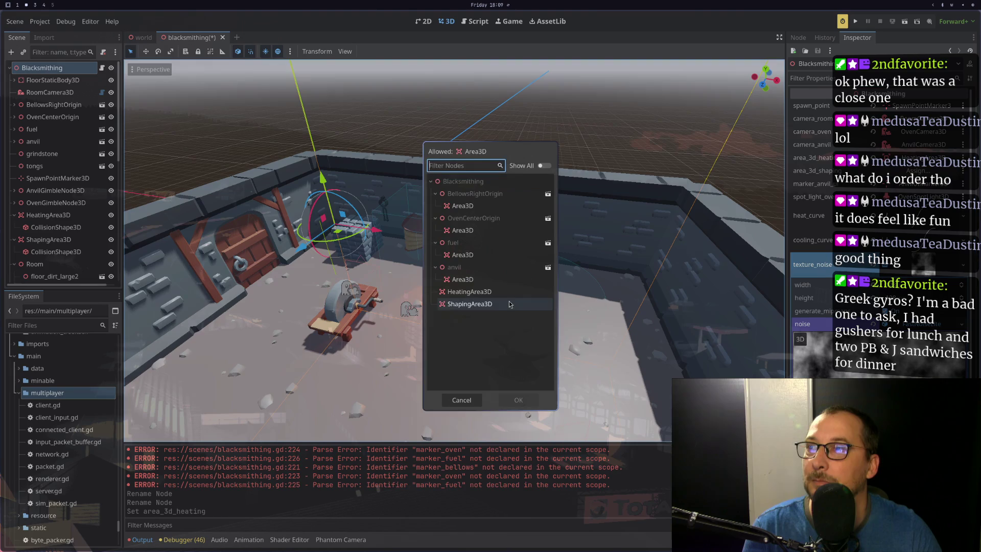
pyautogui.doubleClick(514, 371)
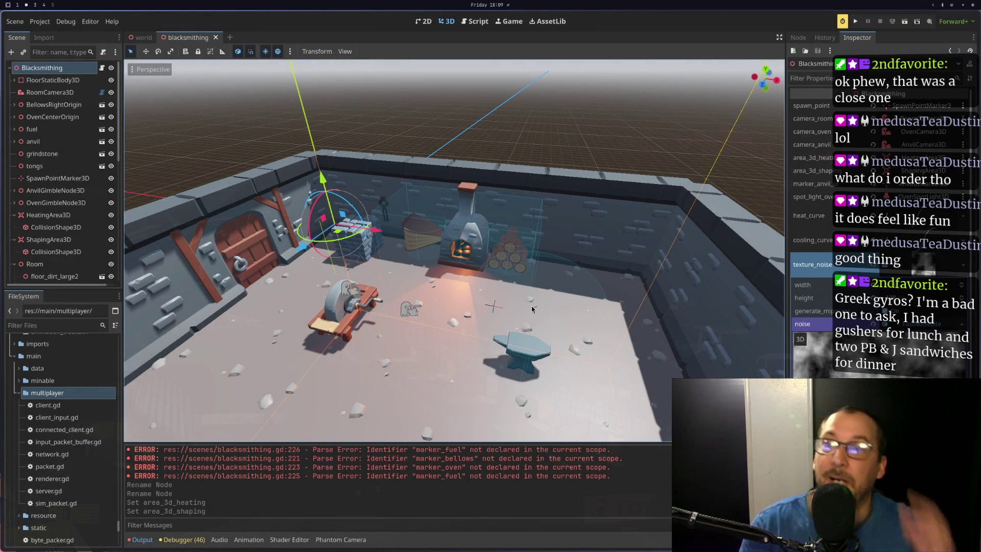
pyautogui.press('super+1')
pyautogui.press('super+2')
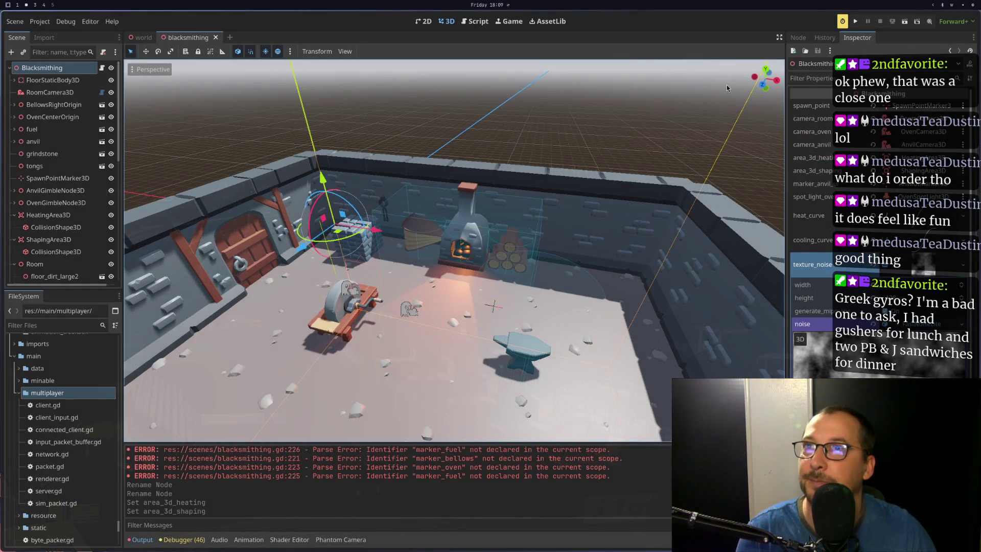
# - Run the project with F5 and capture a screenshot of the two client game windows
pyautogui.press('super+4')
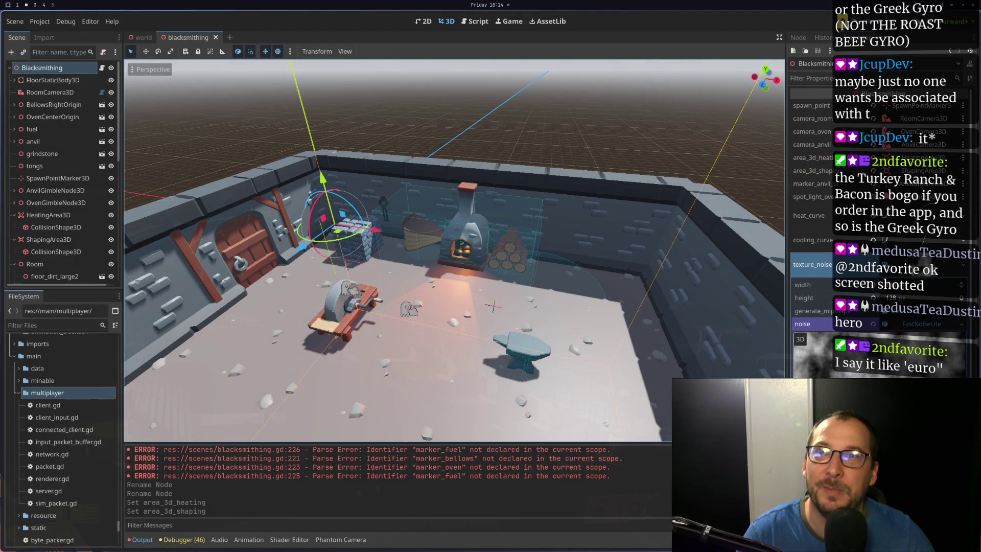
pyautogui.press('F5')
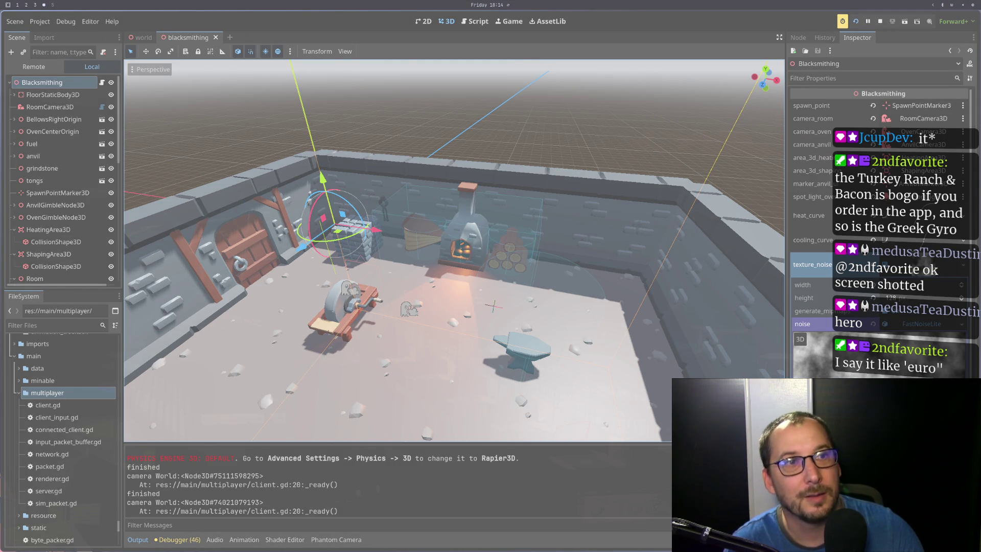
pyautogui.press('Print')
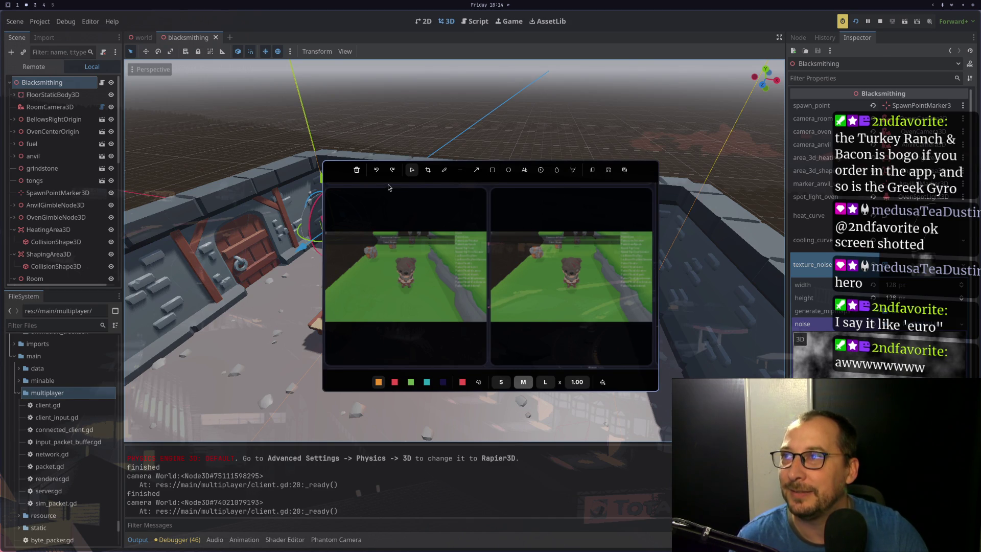
# - Dismiss the game-window screenshot and move to the Excalidraw diagram workspace
pyautogui.press('Escape')
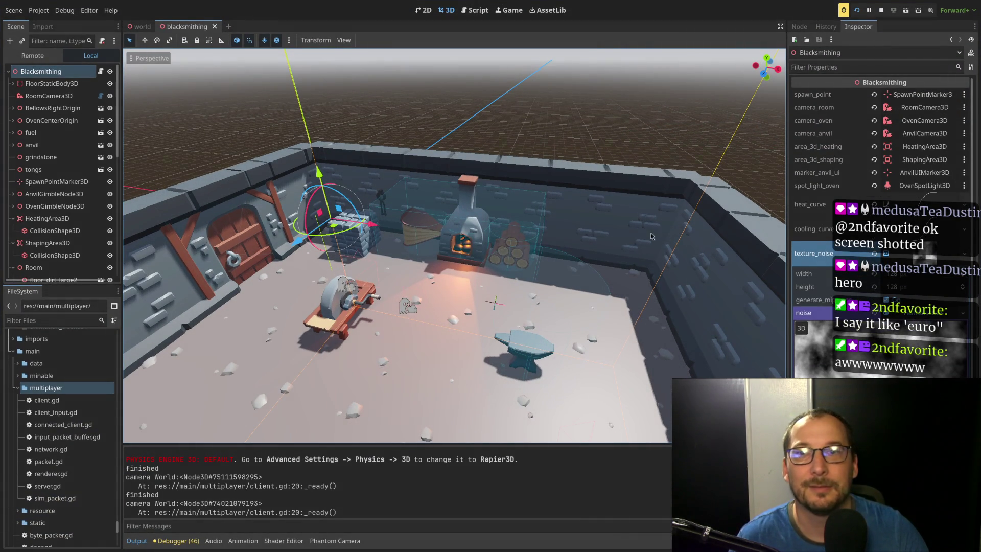
pyautogui.press('super+2')
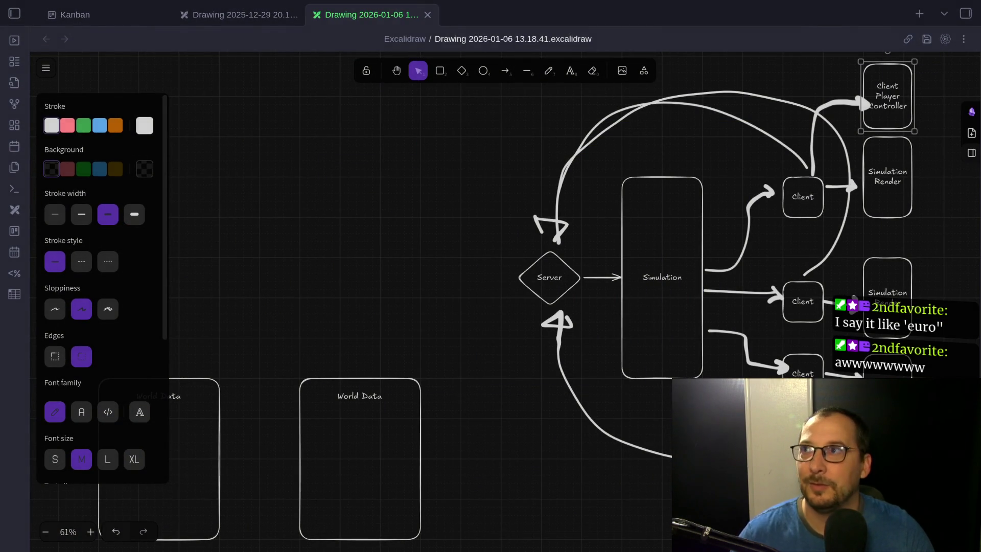
# - Leave the Excalidraw architecture diagram and return to the Godot editor
pyautogui.press('super+1')
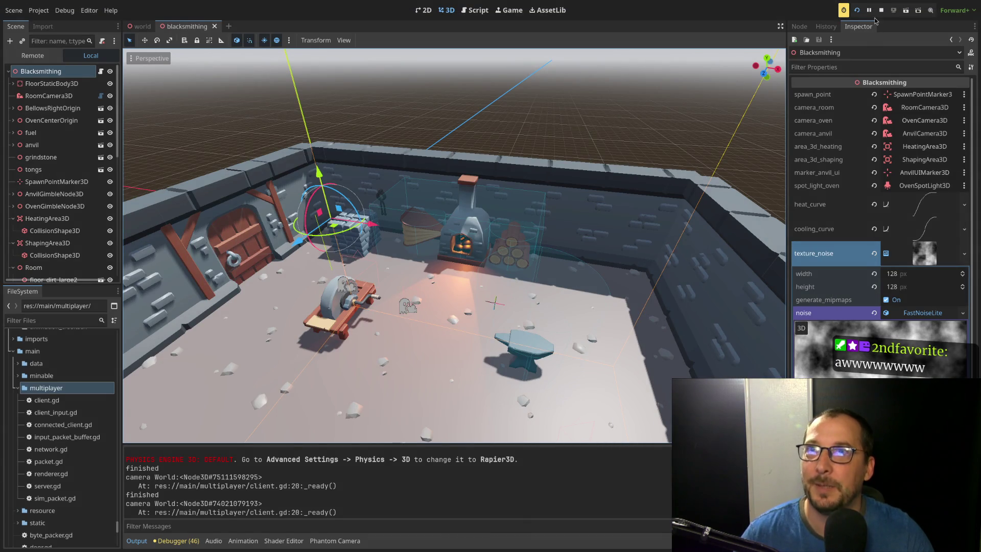
# - Stop the running game, relaunch it, then close the game window with Alt+F4
pyautogui.click(879, 11)
pyautogui.click(857, 11)
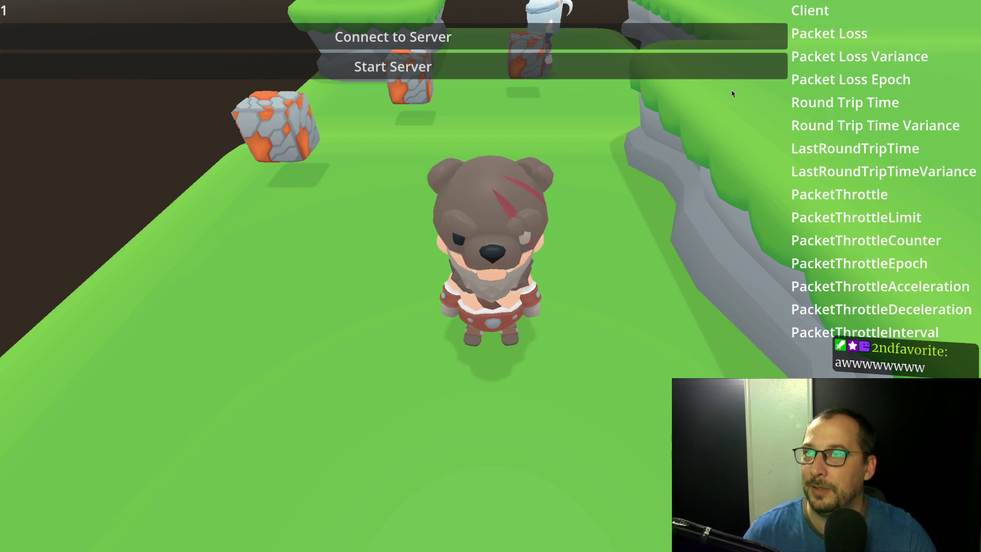
pyautogui.press('super+2')
pyautogui.press('super+1')
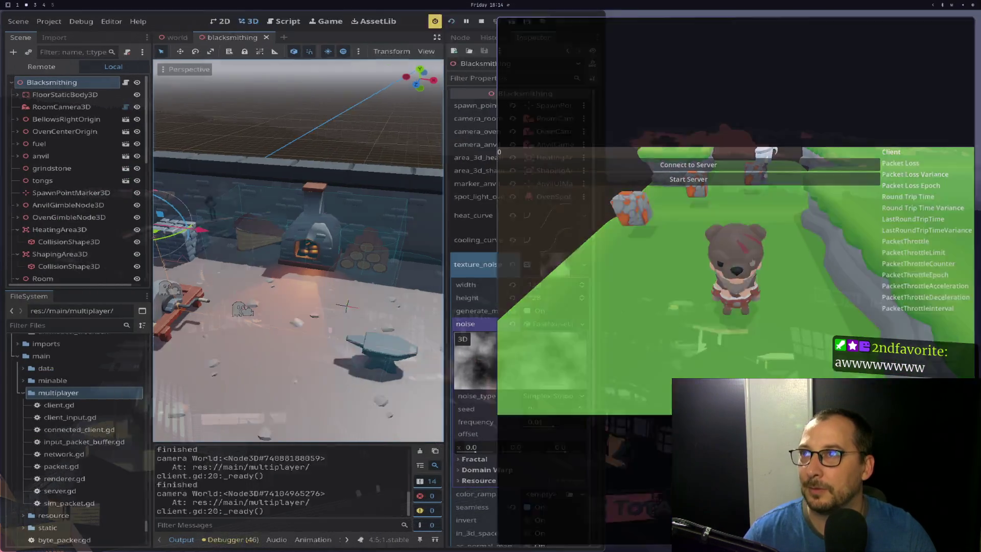
pyautogui.hotkey('alt', 'F4')
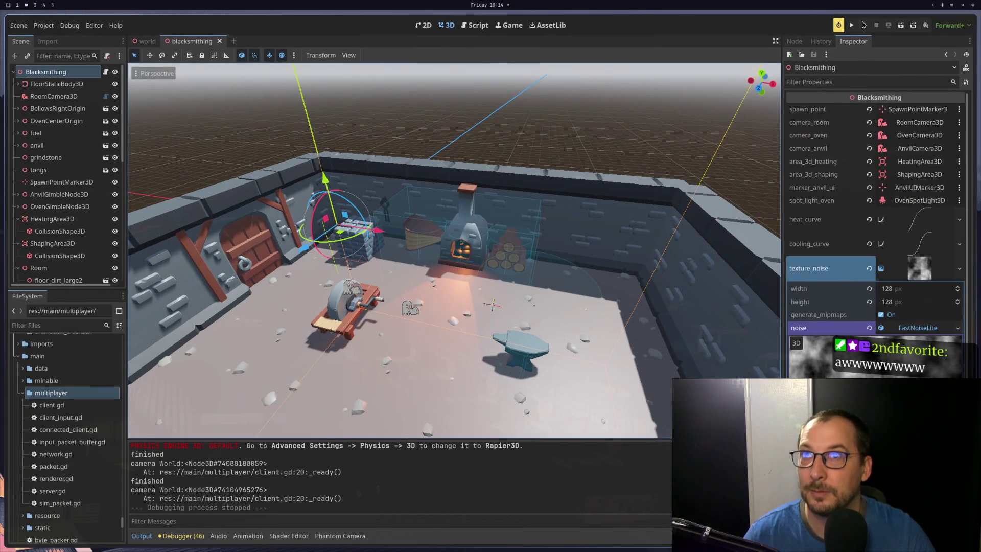
# - Launch two game instances, start the server in the first, and connect the second
pyautogui.click(857, 21)
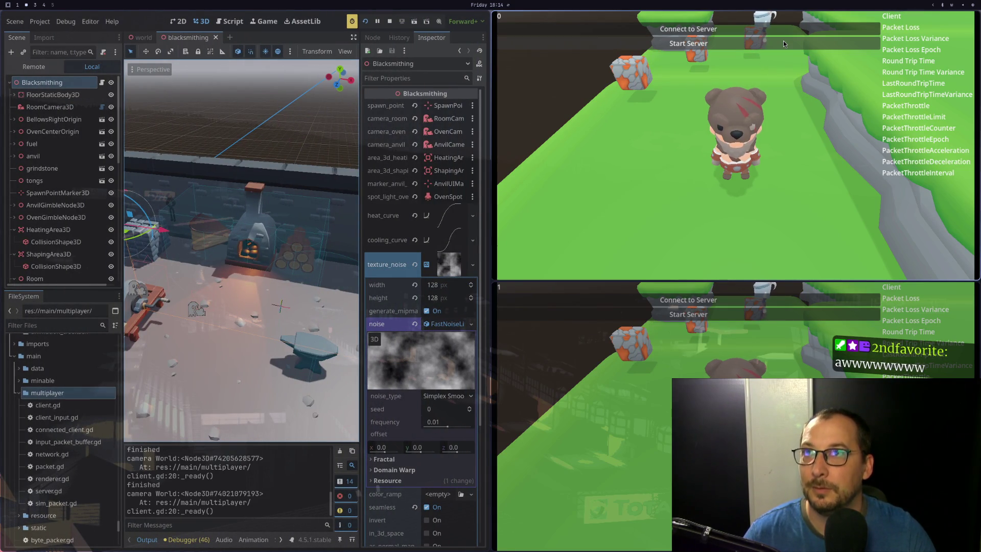
pyautogui.click(783, 42)
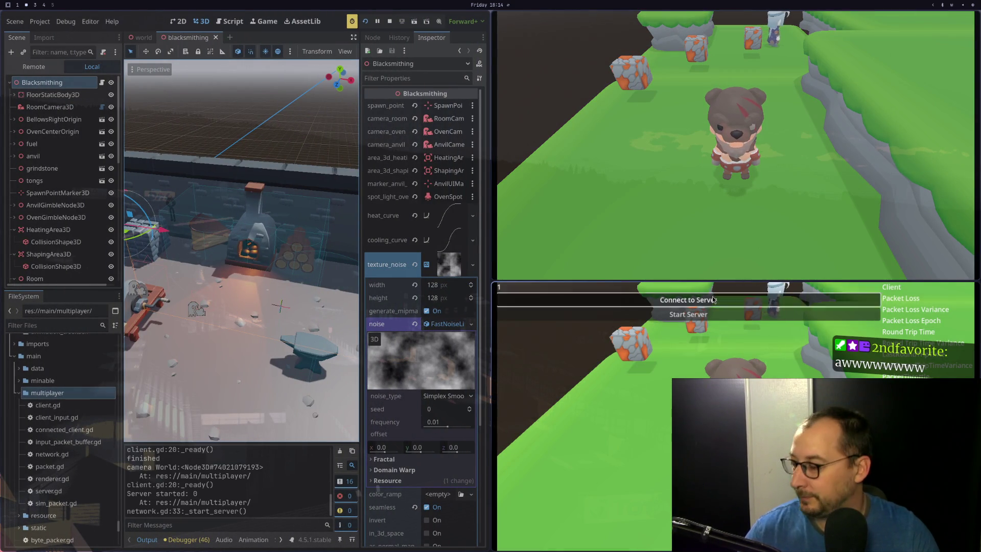
pyautogui.click(712, 300)
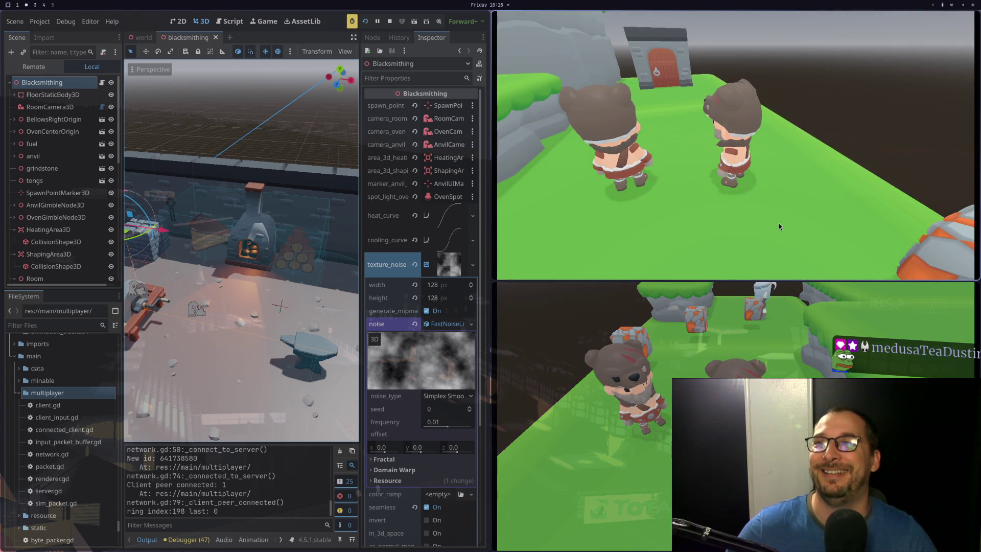
# - In blacksmithing.gd's _set_state, delete the process_input(true) line under State.NONE
pyautogui.press('super+1')
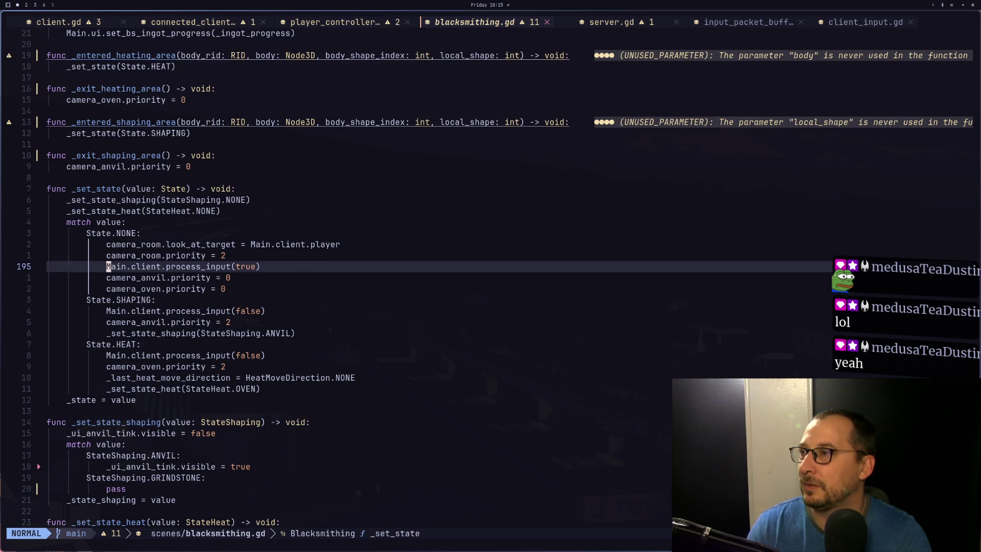
pyautogui.press('j')
pyautogui.press('k')
pyautogui.press('j')
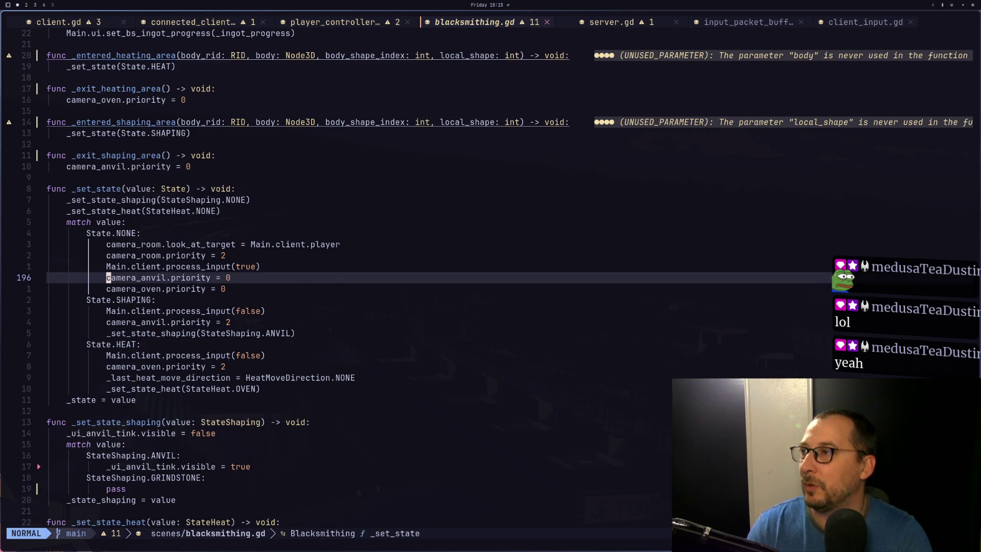
pyautogui.press('k')
pyautogui.press('d')
pyautogui.press('d')
pyautogui.press('j')
pyautogui.press('j')
pyautogui.press('j')
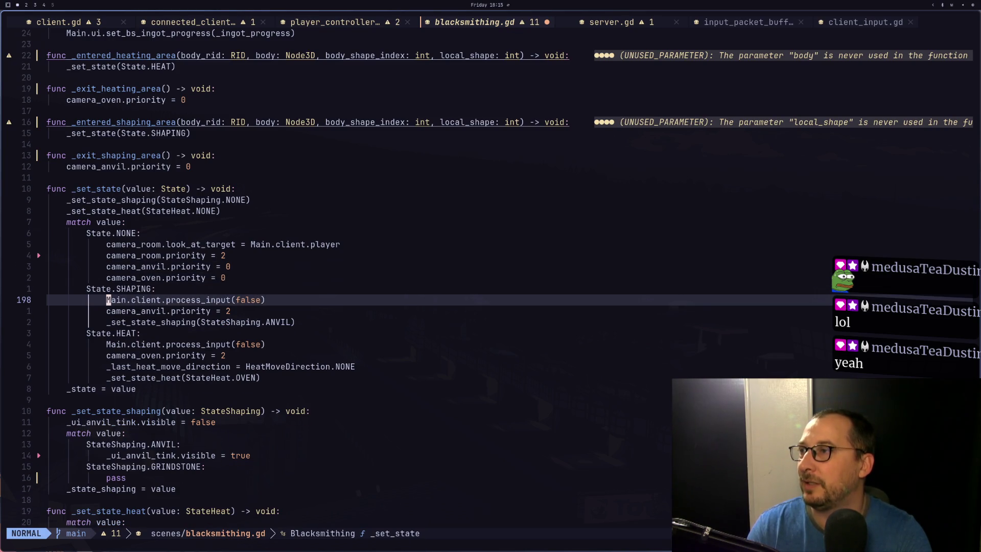
# - Delete the process_input(false) lines in the SHAPING and HEAT branches, then return to Godot
pyautogui.press('d')
pyautogui.press('d')
pyautogui.press('j')
pyautogui.press('j')
pyautogui.press('j')
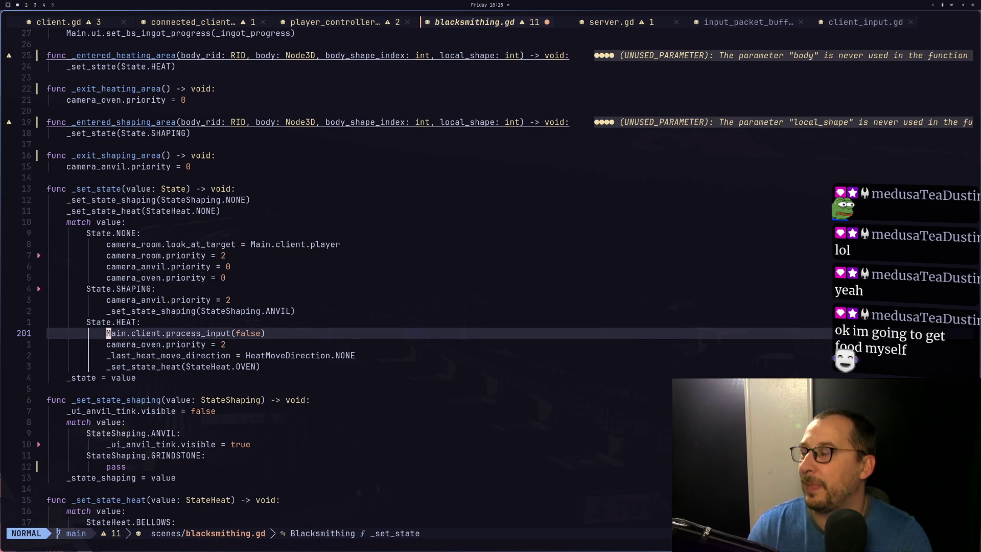
pyautogui.press('d')
pyautogui.press('d')
pyautogui.click(358, 55)
pyautogui.press('super+2')
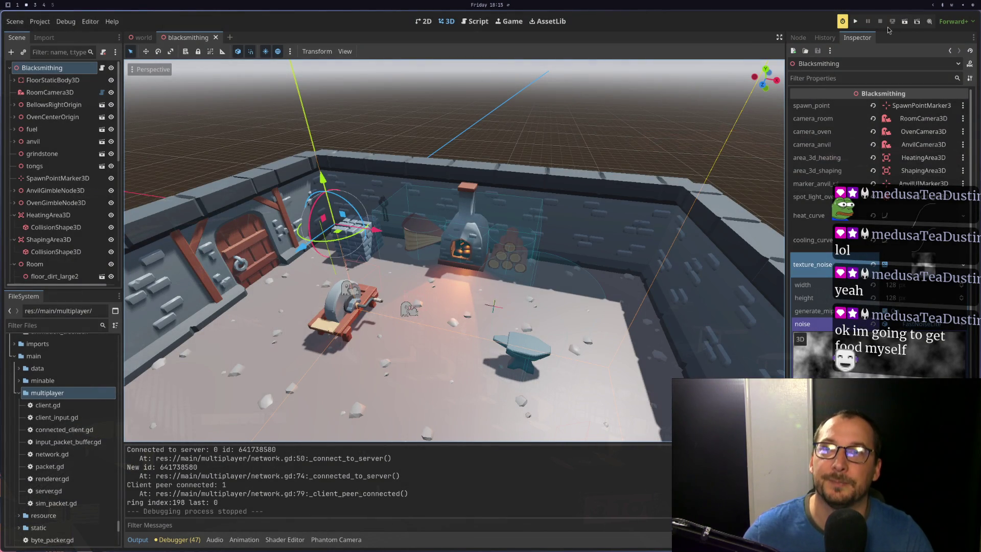
# - Run two game instances, start the server in the top window and connect the bottom one
pyautogui.click(855, 25)
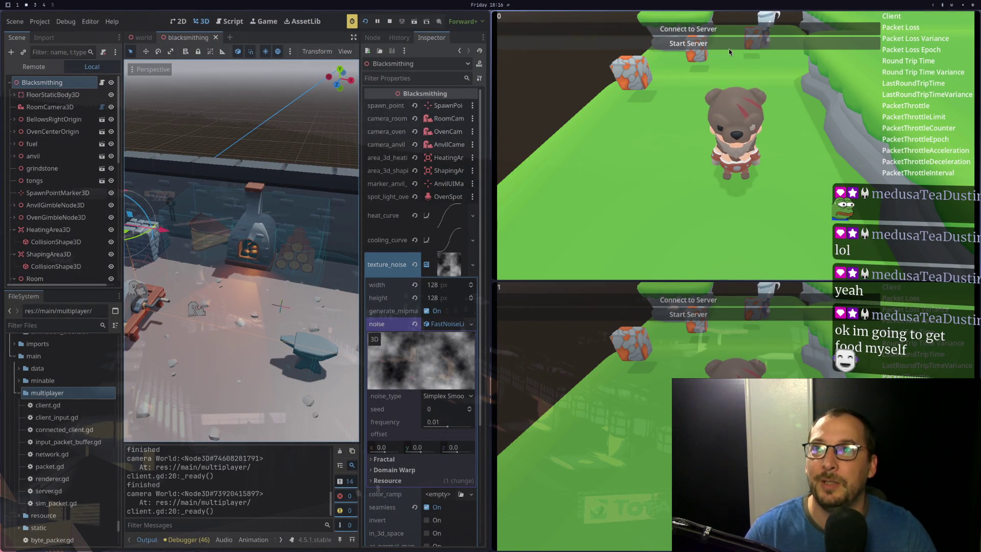
pyautogui.click(729, 48)
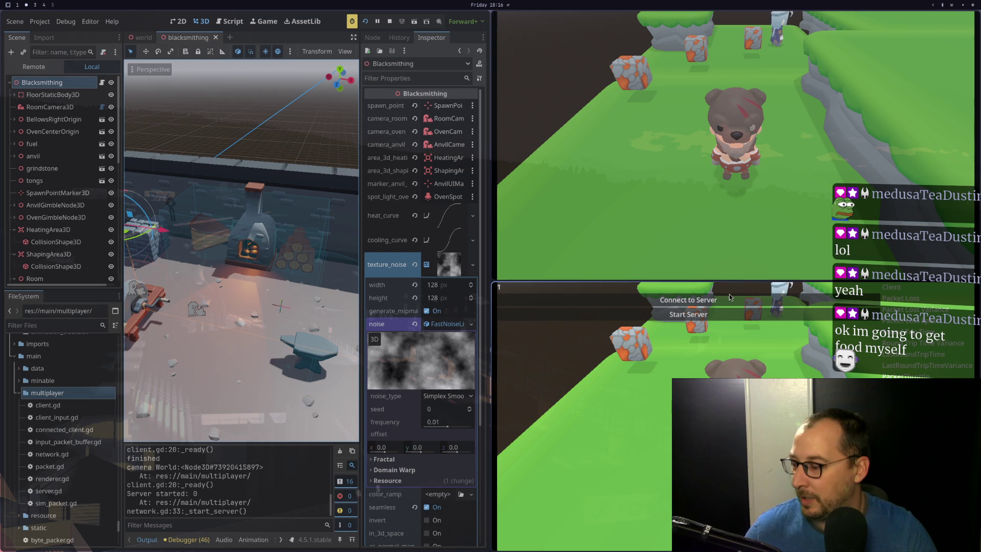
pyautogui.click(715, 299)
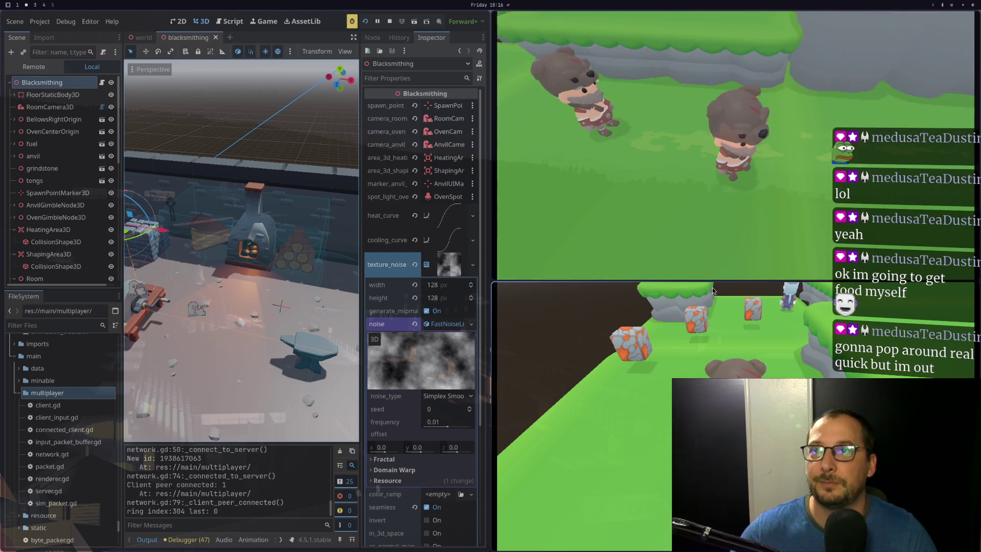
# - Walk the top player's bear through the red door and around the blacksmith's oven
pyautogui.press('w')
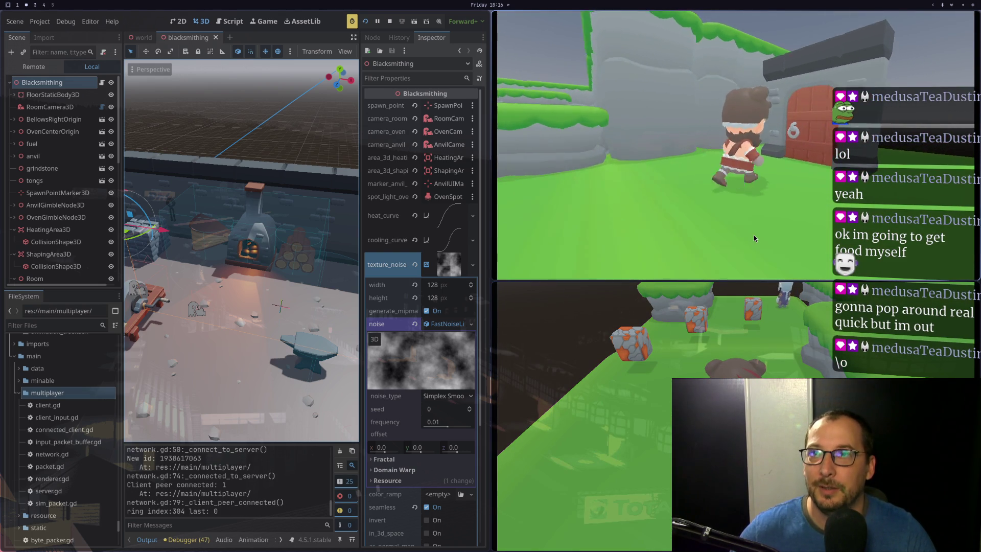
pyautogui.press('w')
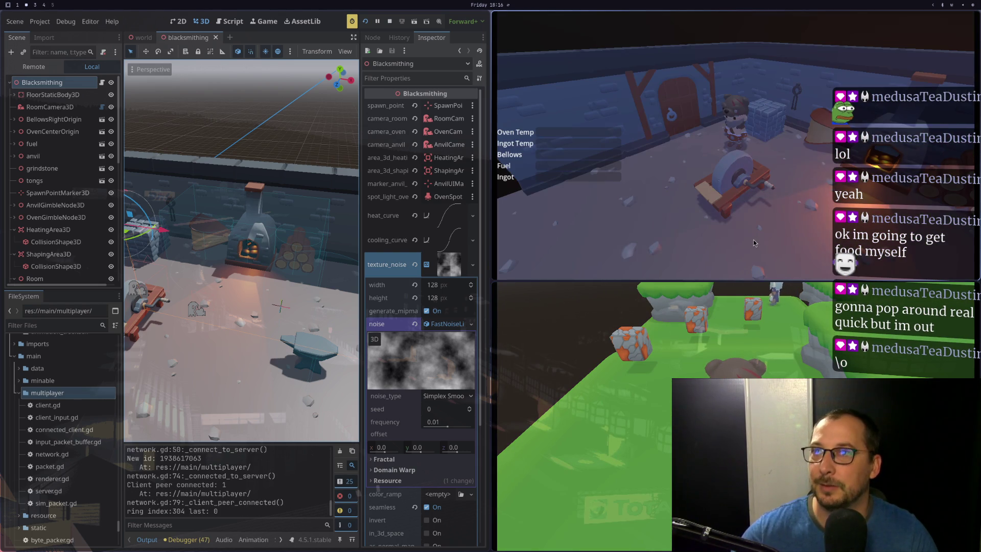
pyautogui.press('w')
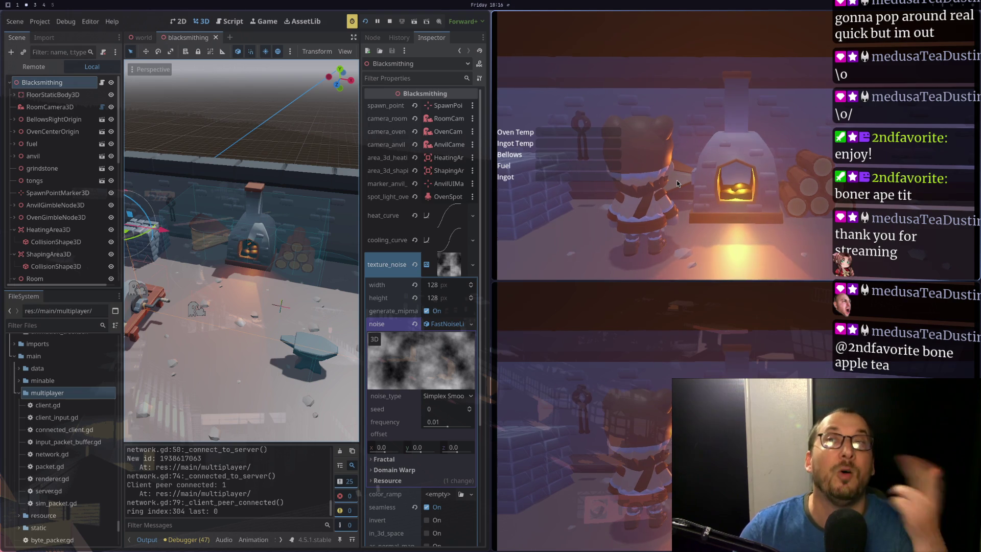
pyautogui.press('s')
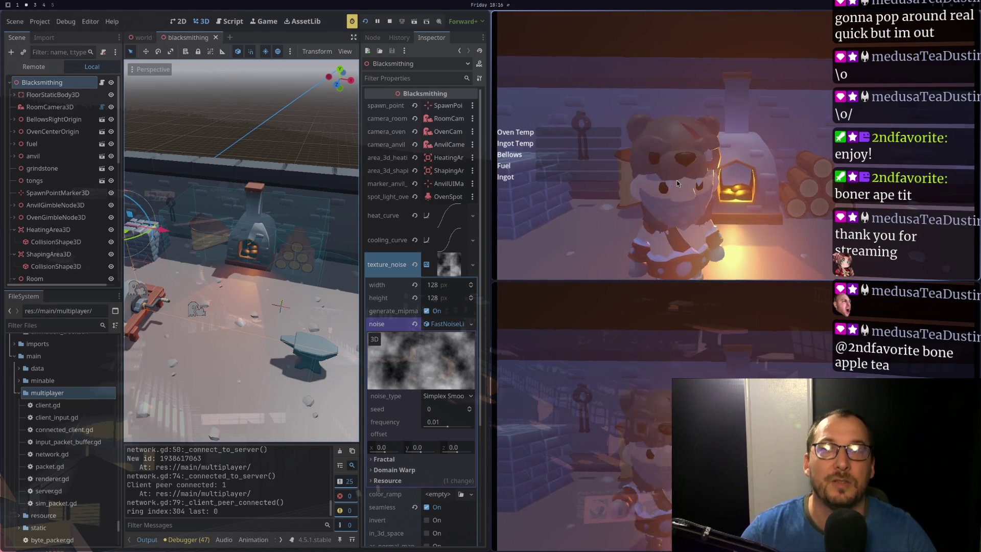
pyautogui.press('d')
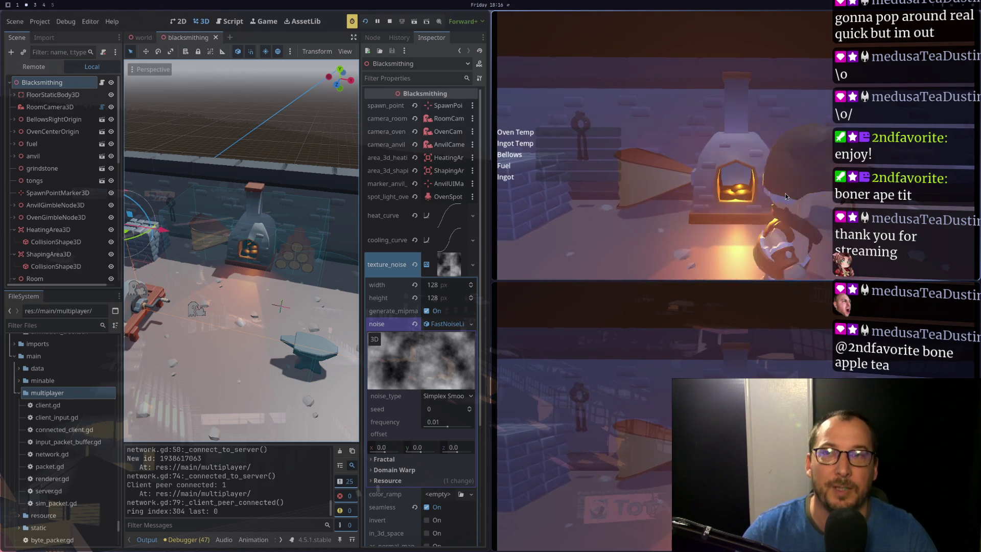
pyautogui.press('d')
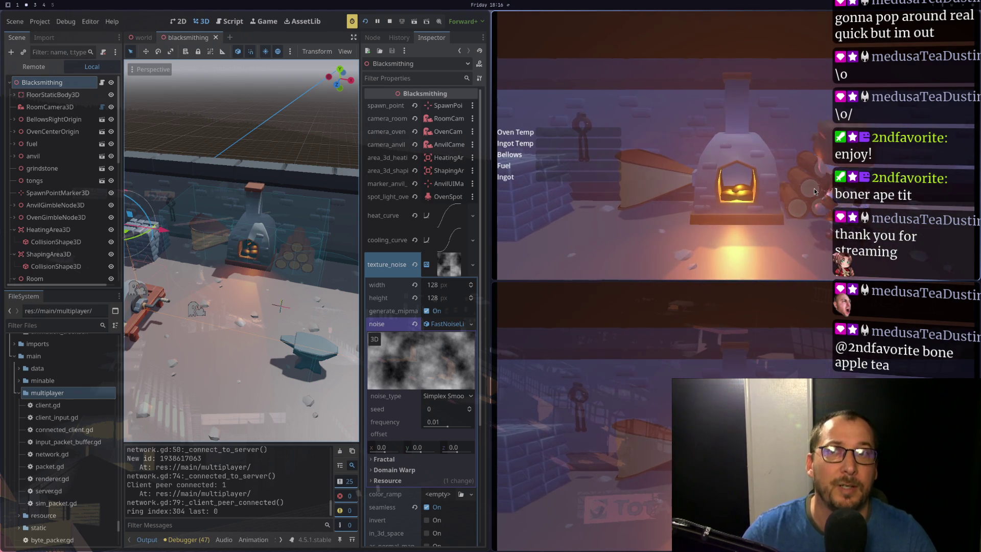
pyautogui.press('a')
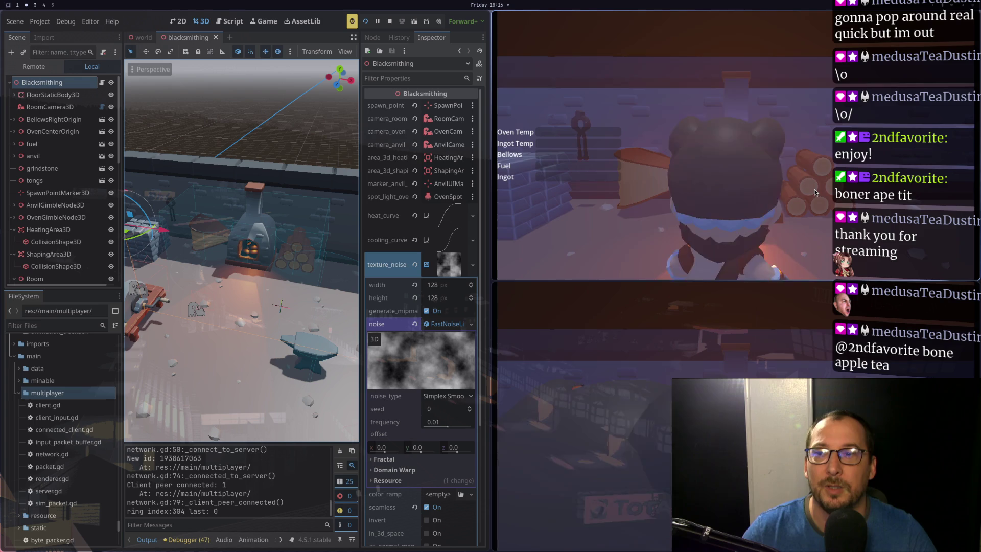
pyautogui.press('w')
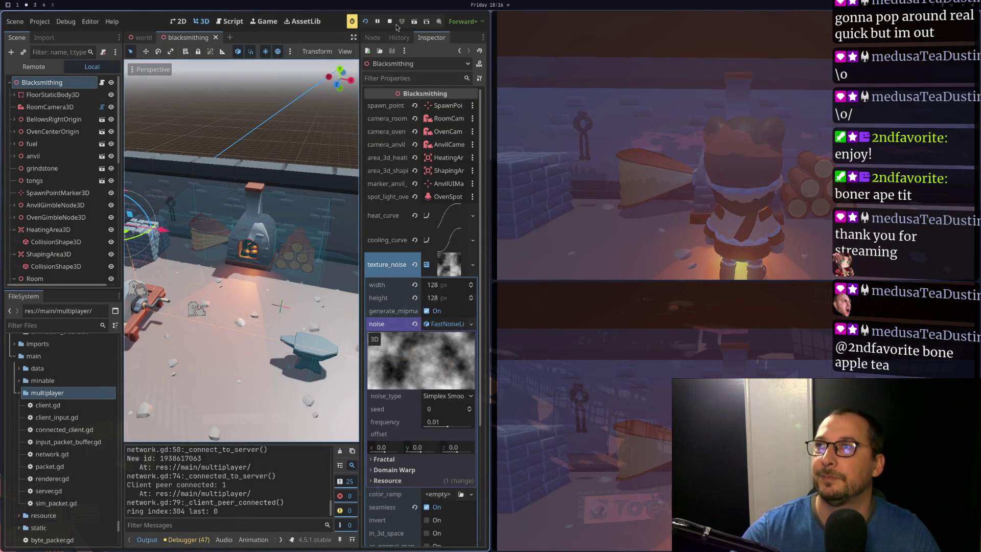
# - Stop the running game from Godot's toolbar
pyautogui.click(389, 21)
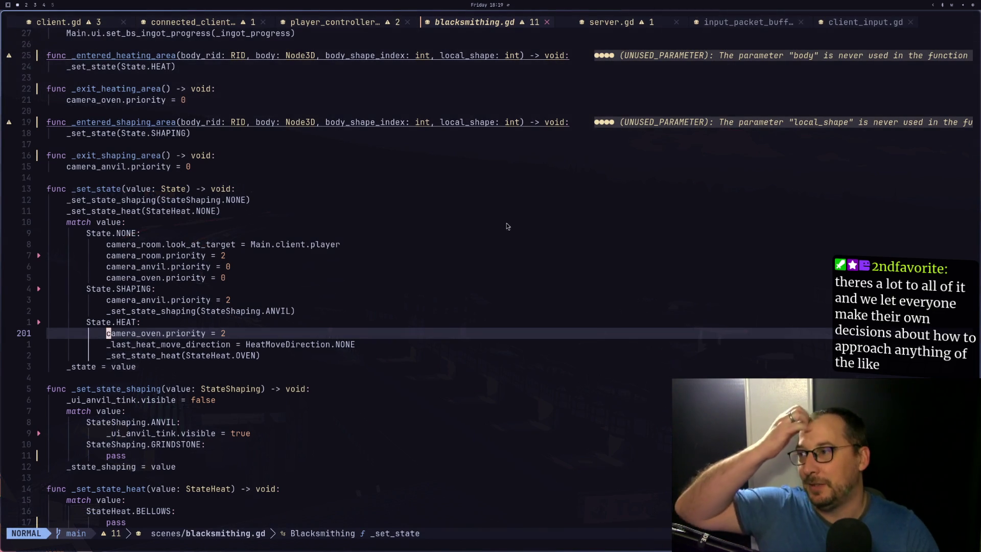
# - Review the ingot temperature update, the #BUG heat-curve comment and the bellows pass statement
pyautogui.scroll(-10, 388, 301)
pyautogui.scroll(20, 385, 310)
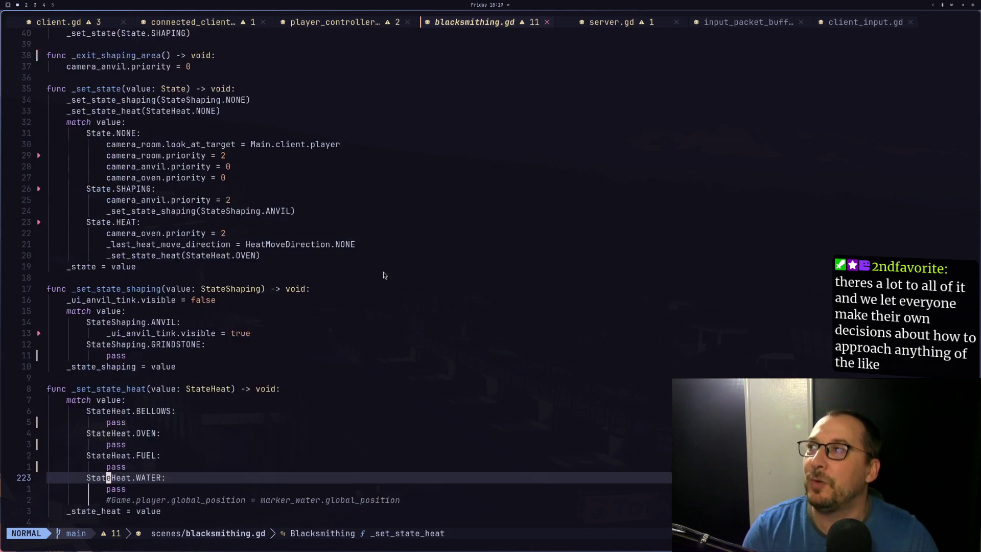
pyautogui.click(198, 358)
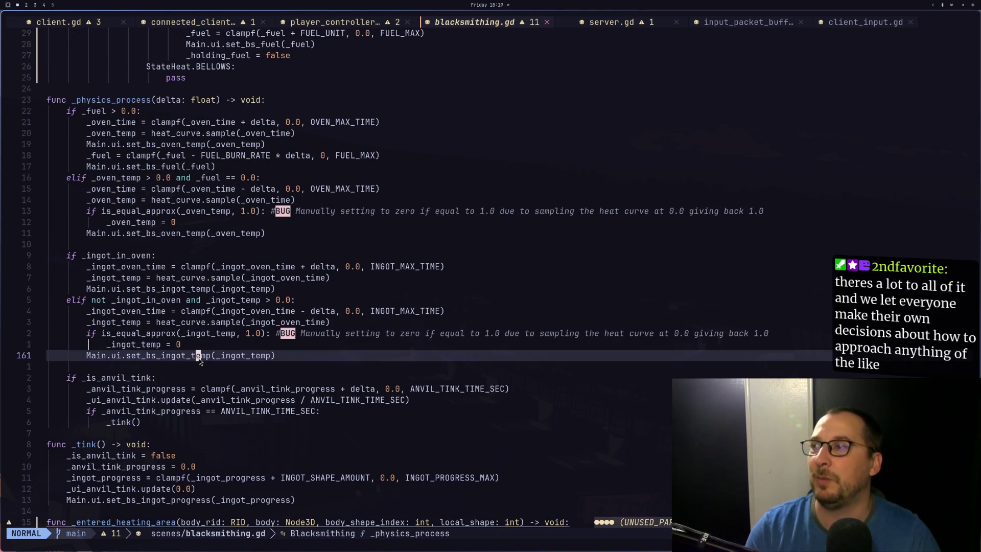
pyautogui.click(176, 370)
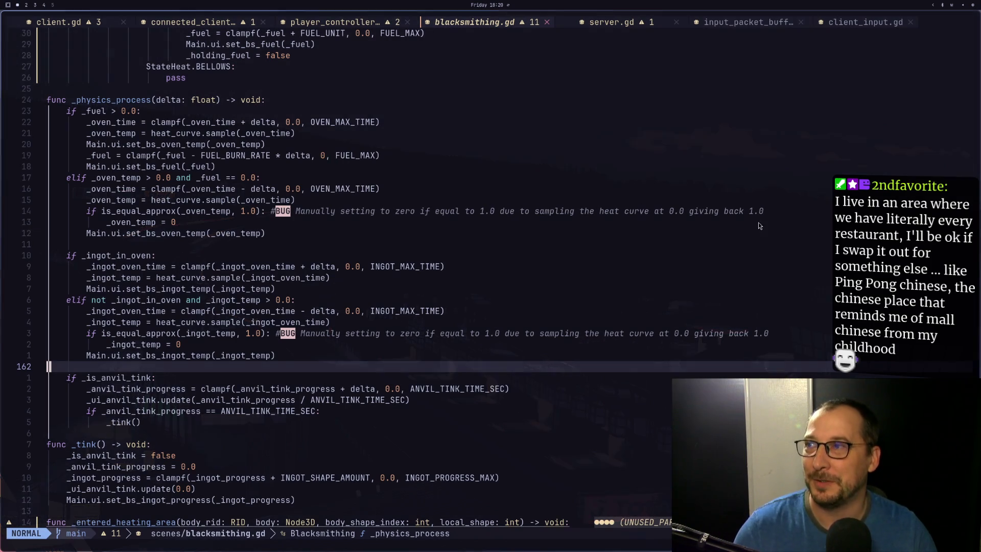
pyautogui.click(382, 211)
pyautogui.scroll(3, 439, 276)
pyautogui.scroll(-4, 381, 209)
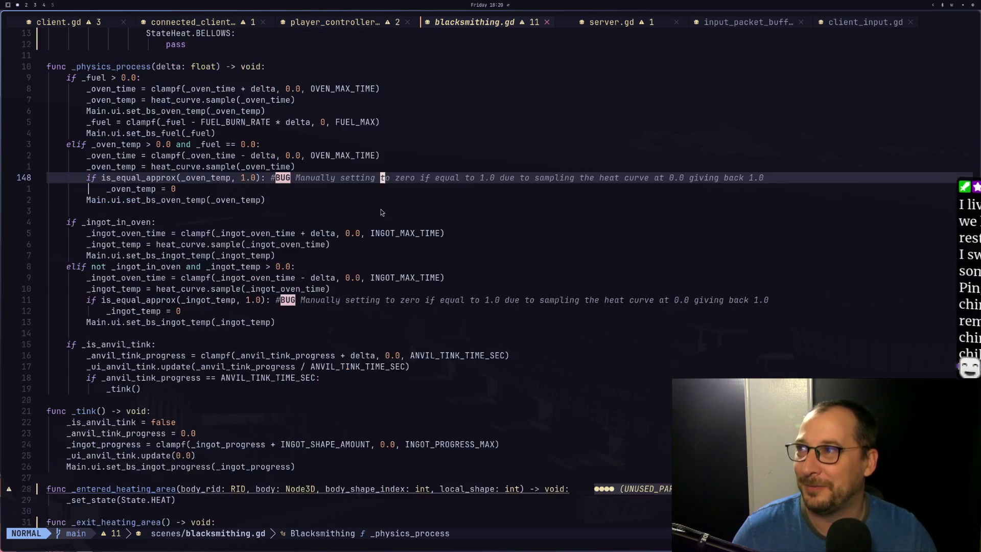
pyautogui.scroll(7, 381, 210)
pyautogui.click(342, 277)
# - Review the area_3d_heating export and the StateHeat.OVEN line, then start the lazygit leader mapping
pyautogui.scroll(18, 344, 276)
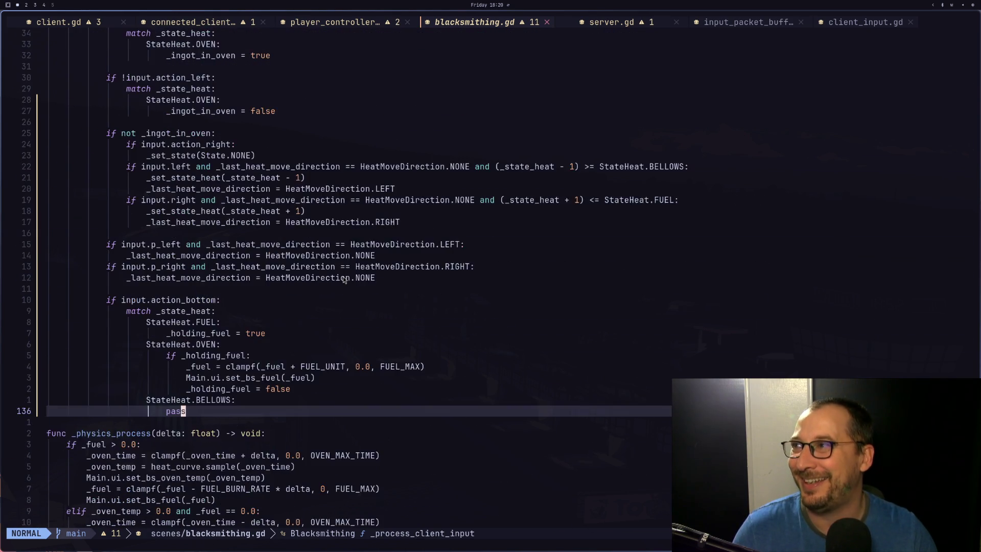
pyautogui.scroll(12, 345, 279)
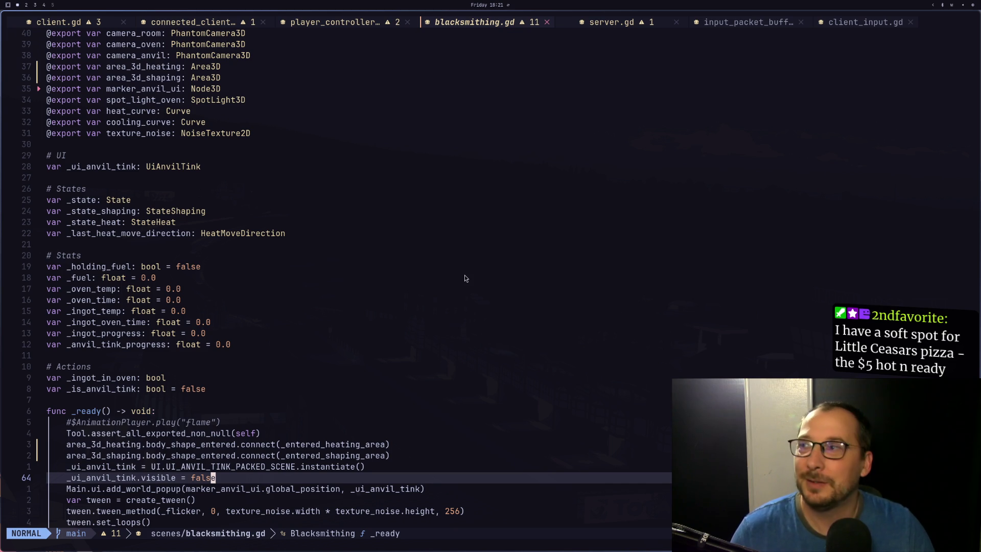
pyautogui.scroll(8, 464, 275)
pyautogui.click(339, 326)
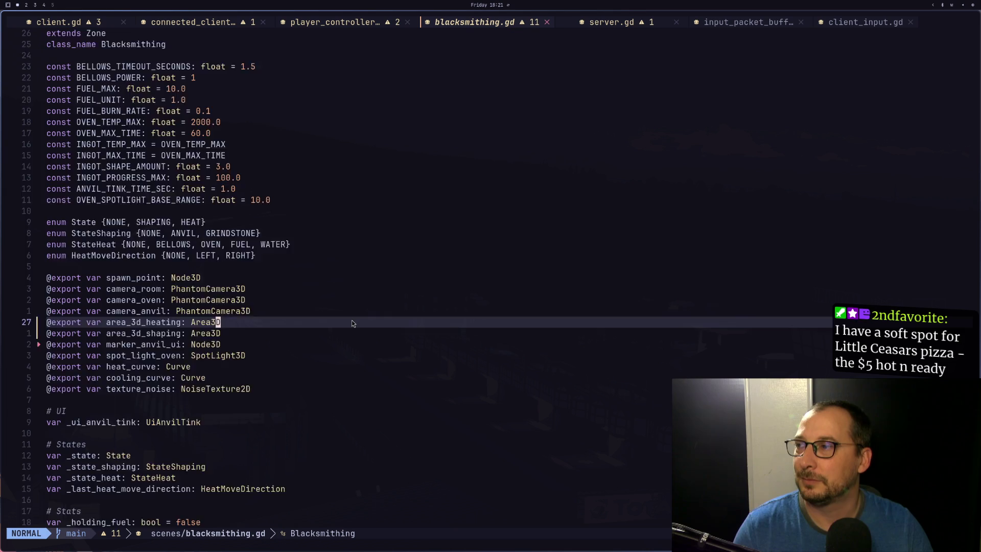
pyautogui.scroll(-10, 378, 321)
pyautogui.scroll(-16, 405, 322)
pyautogui.click(406, 322)
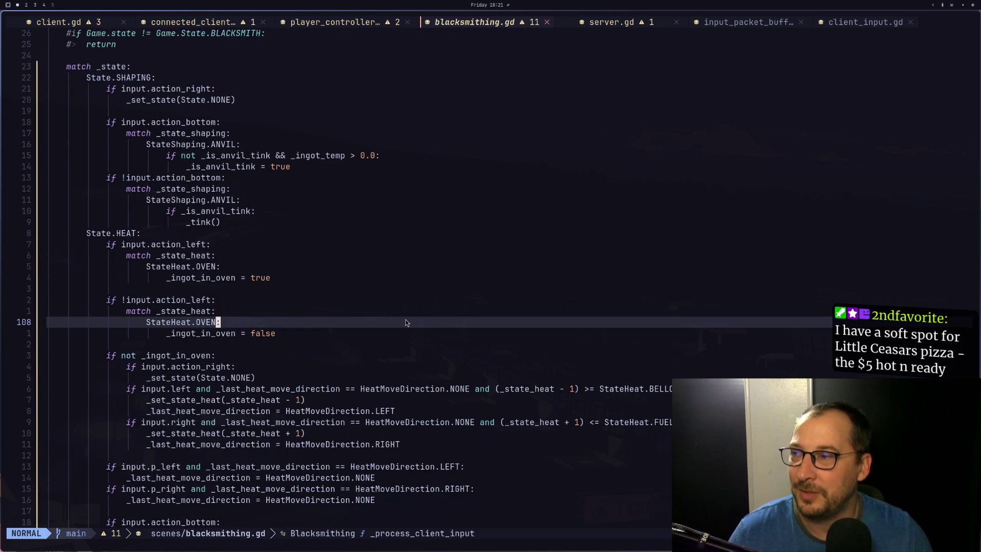
pyautogui.press('space')
# - Open lazygit, stage blacksmithing.gd and blacksmithing.tscn, and begin a new commit
pyautogui.press('g')
pyautogui.press('g')
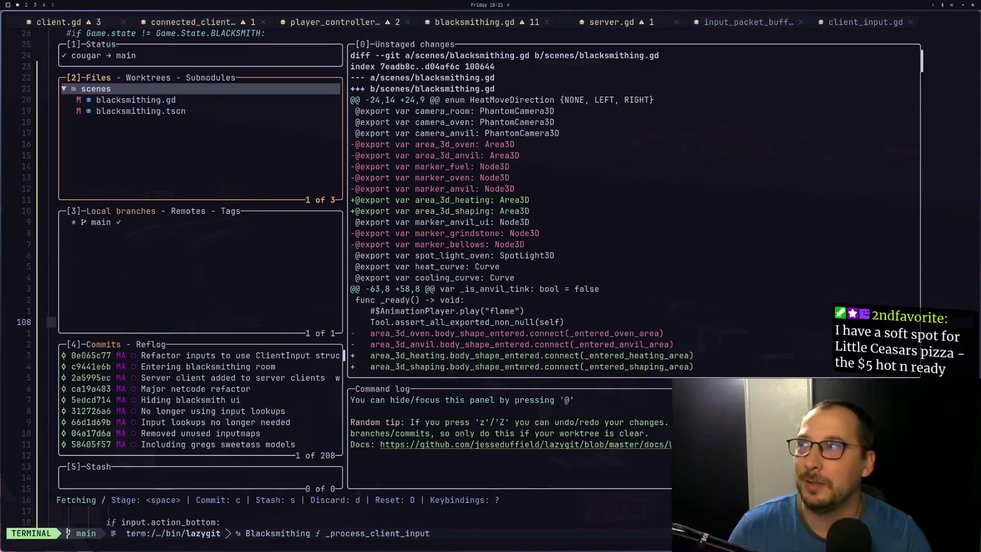
pyautogui.press('Down')
pyautogui.press('Down')
pyautogui.press('Up')
pyautogui.press('space')
pyautogui.press('Down')
pyautogui.press('space')
pyautogui.press('Up')
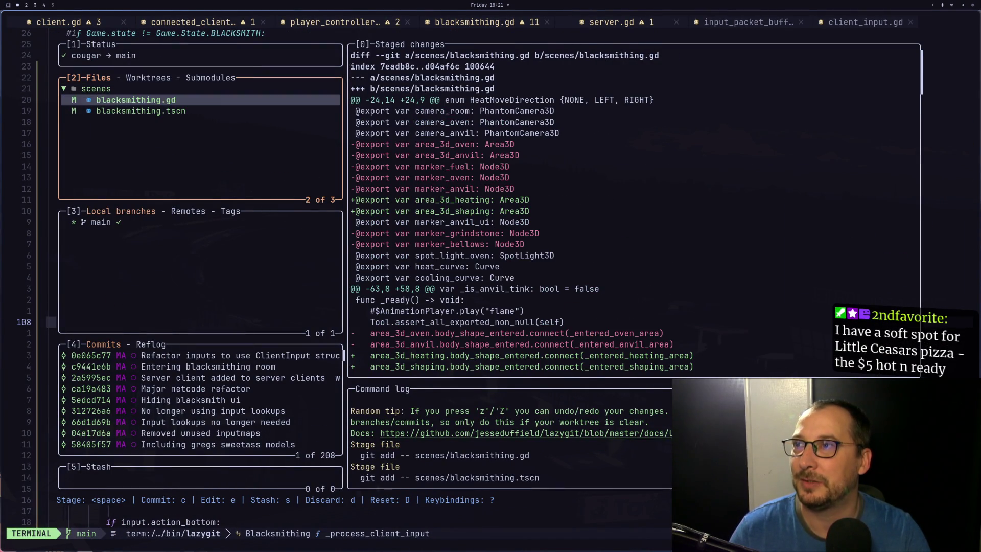
pyautogui.press('Up')
pyautogui.press('c')
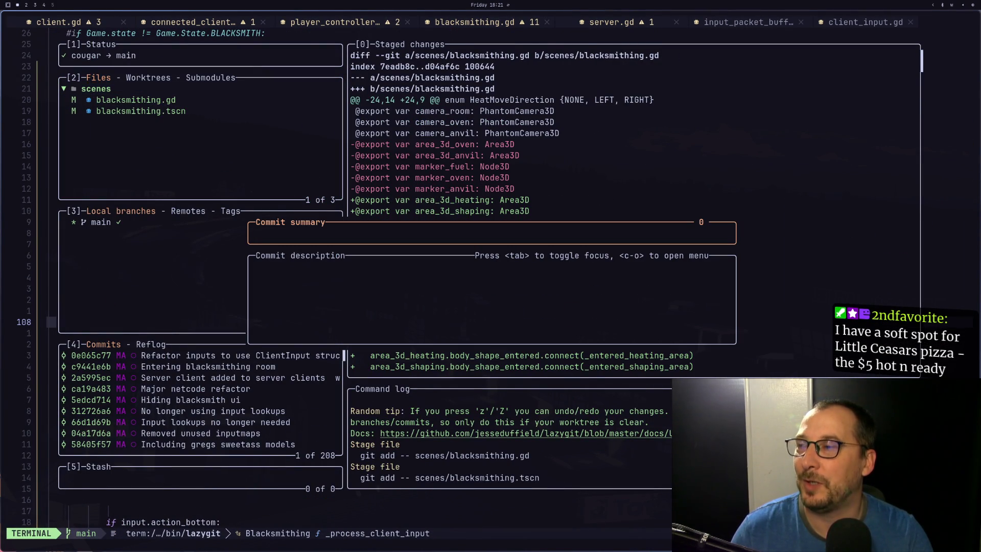